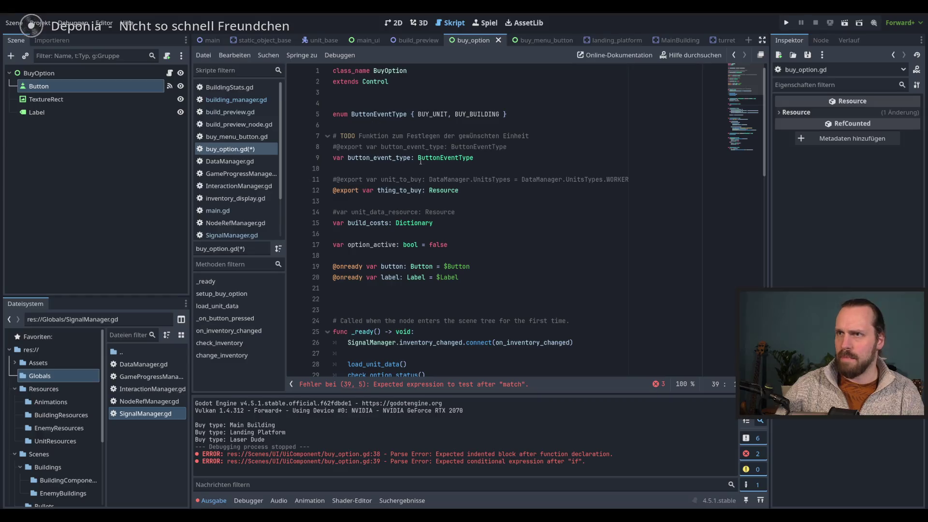
# Add a 'match button_event_type:' statement to check_option_status.
pyautogui.scroll(3, 459, 184)
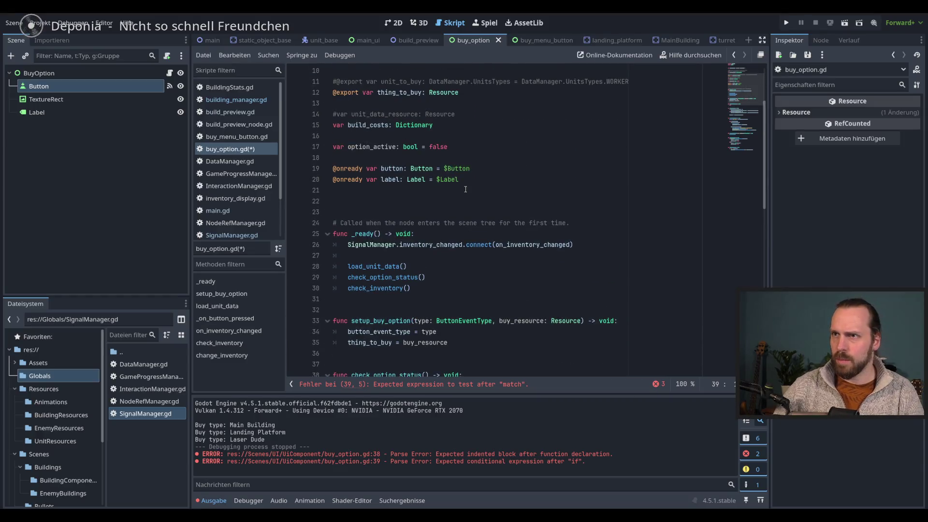
pyautogui.scroll(3, 460, 189)
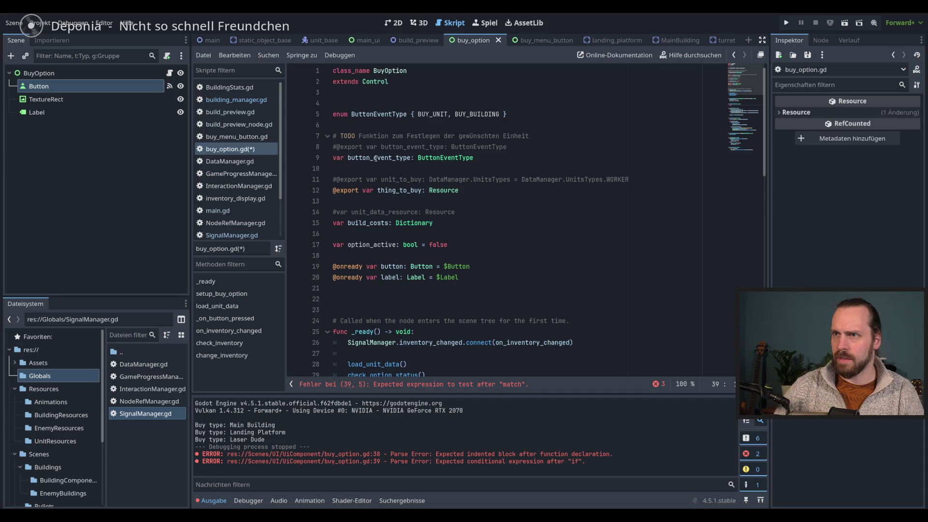
pyautogui.scroll(-7, 435, 194)
pyautogui.write('button_')
pyautogui.press('Return')
pyautogui.write('.')
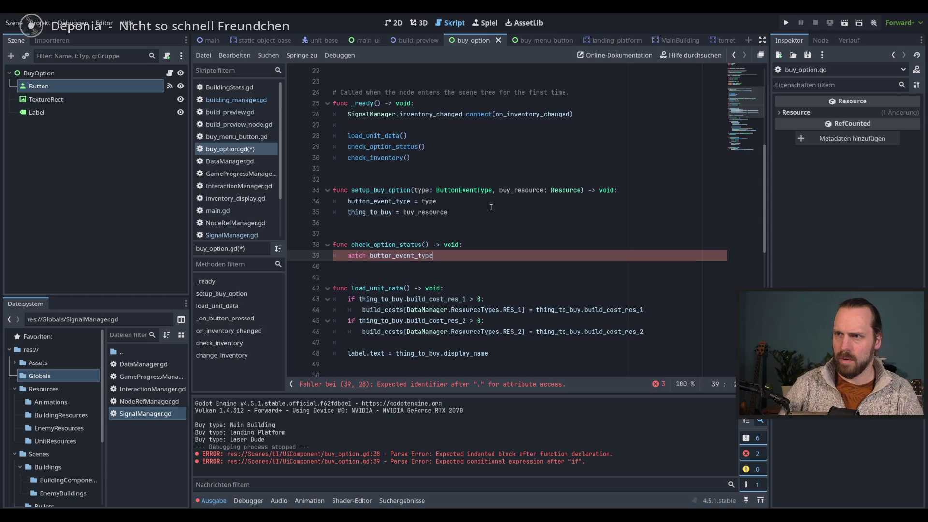
pyautogui.write(':')
pyautogui.press('Return')
# Add a ButtonEventType.BUY_BUILDING case containing pass and save buy_option.gd.
pyautogui.write('Butt')
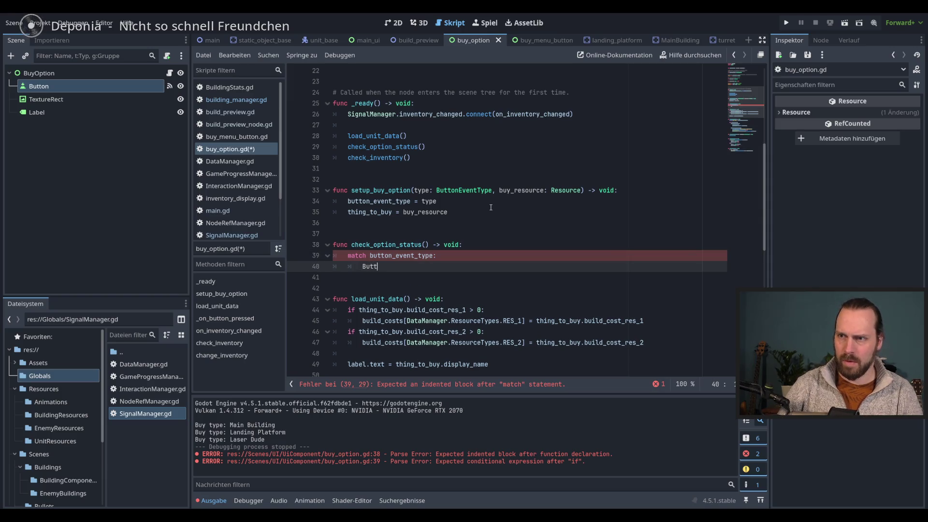
pyautogui.press('Return')
pyautogui.write('.')
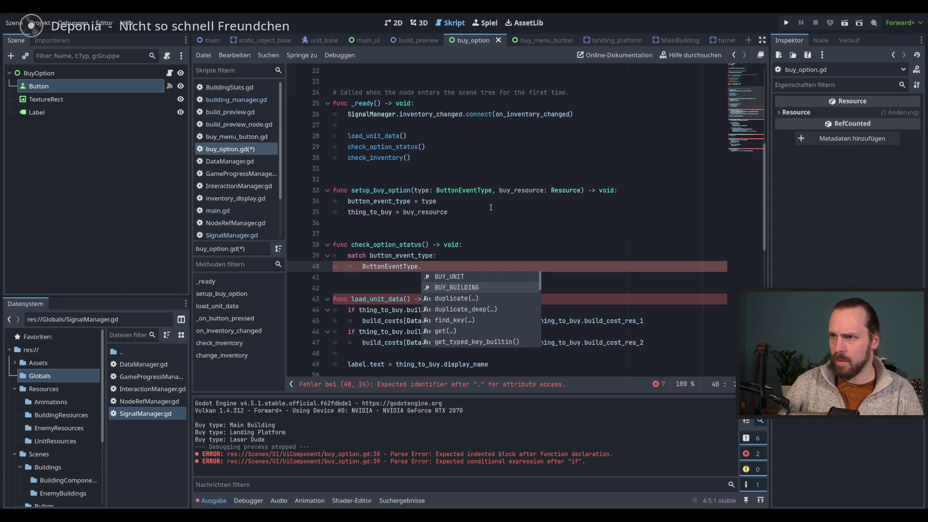
pyautogui.press('Return')
pyautogui.write(':')
pyautogui.press('Return')
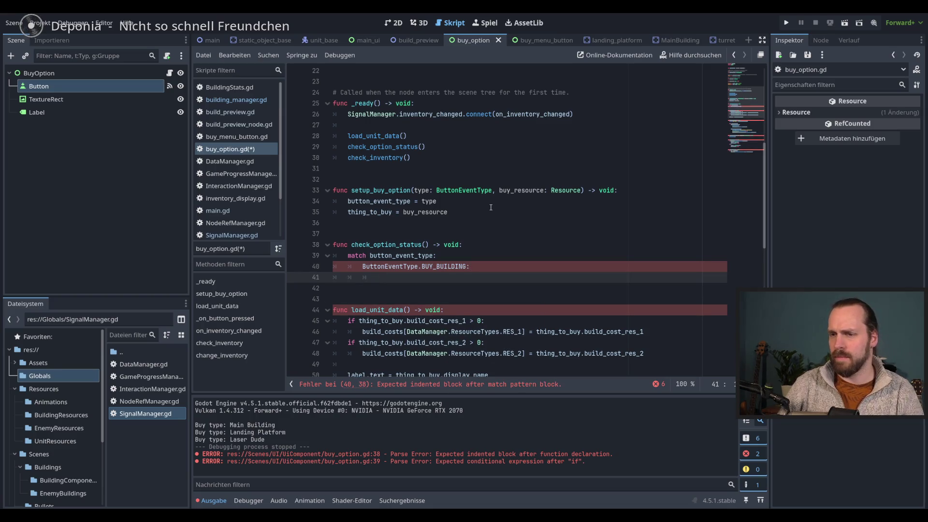
pyautogui.write('pass')
pyautogui.hotkey('ctrl', 's')
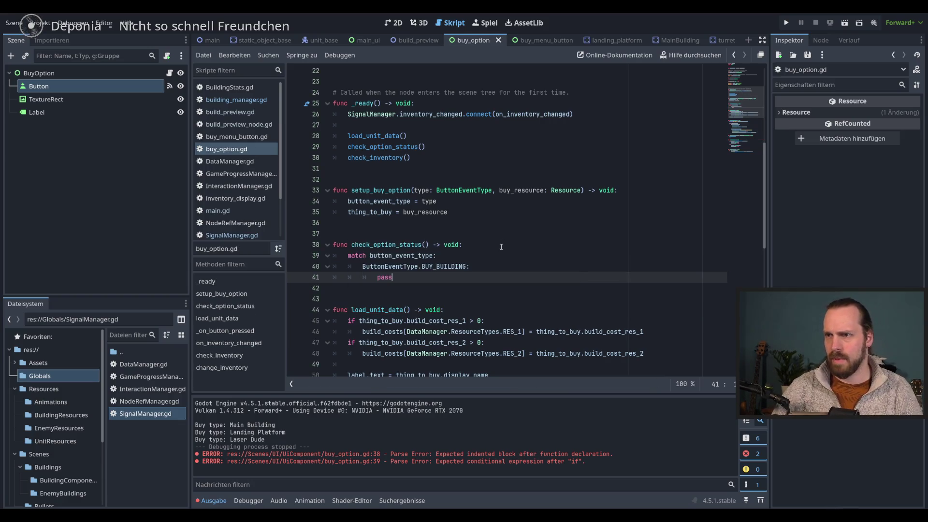
pyautogui.scroll(-2, 503, 244)
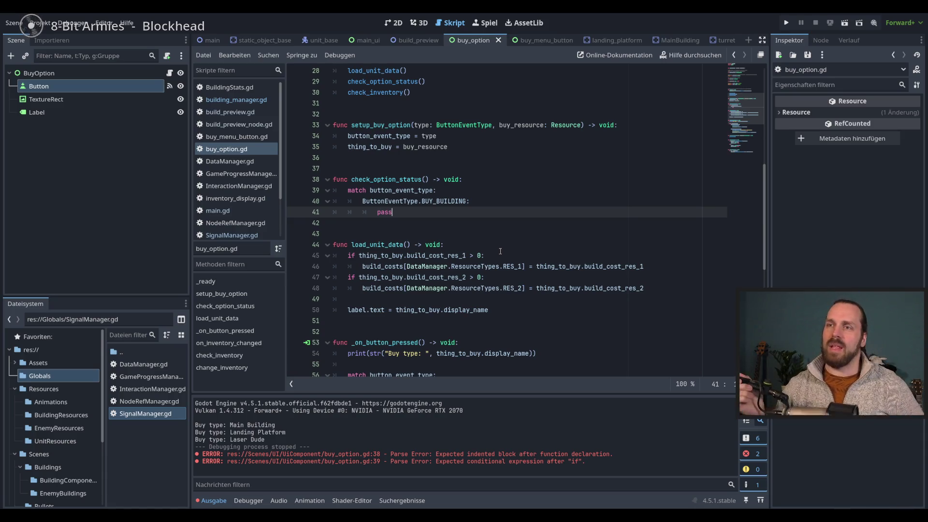
pyautogui.scroll(9, 500, 251)
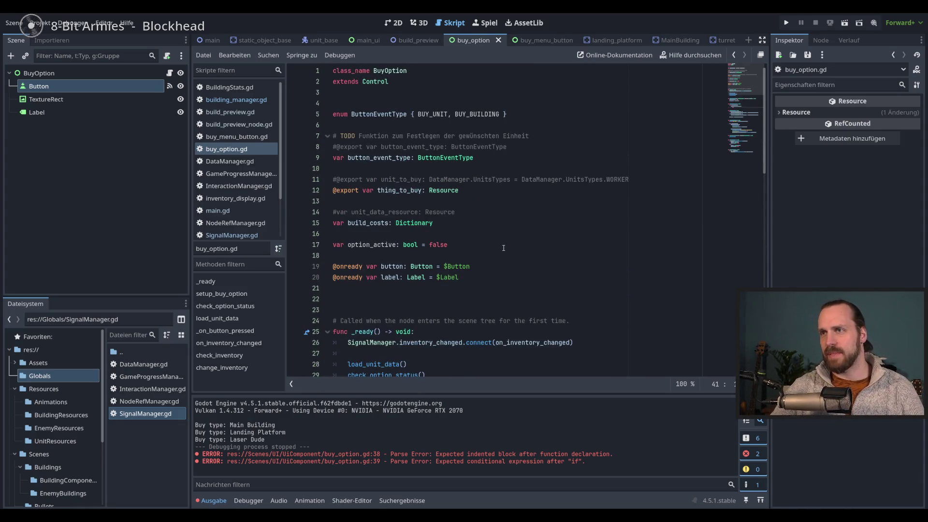
pyautogui.scroll(-9, 503, 248)
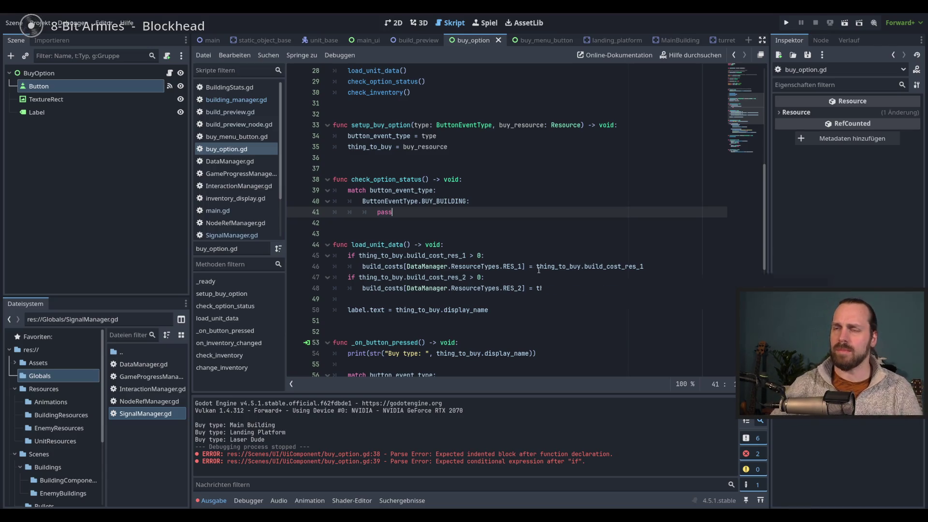
# Replace pass with 'if NodeRefManager.building_manager_ref.' and bring up building_manager.gd.
pyautogui.moveTo(539, 269)
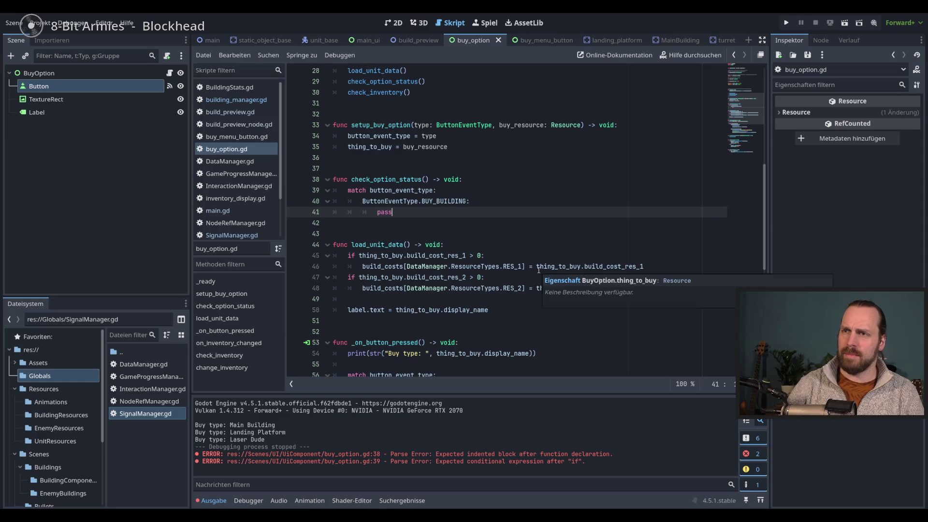
pyautogui.press('BackSpace')
pyautogui.press('BackSpace')
pyautogui.press('BackSpace')
pyautogui.write('if b')
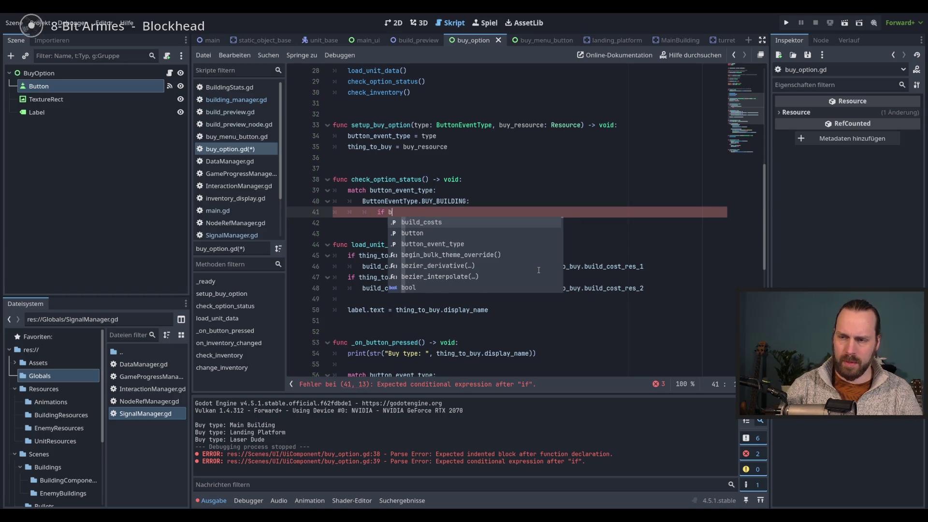
pyautogui.press('BackSpace')
pyautogui.write('NodeRefManager.b')
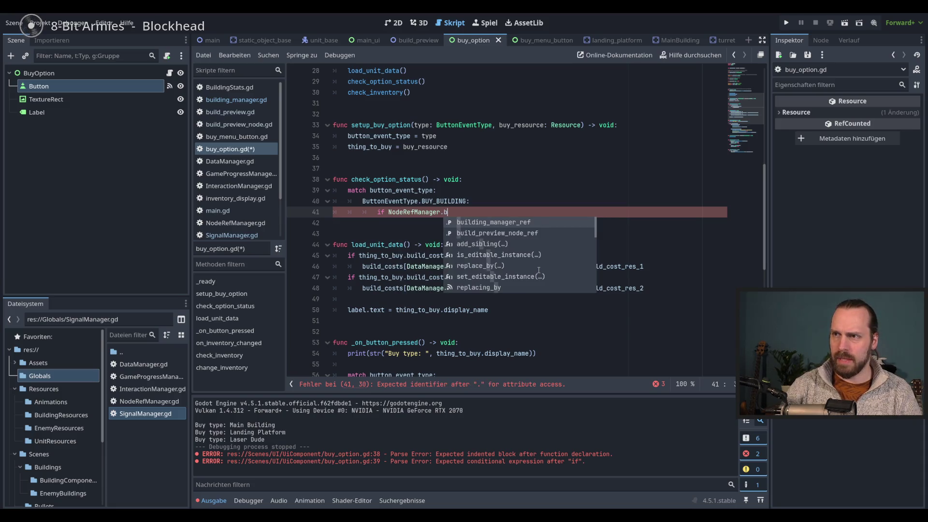
pyautogui.press('Return')
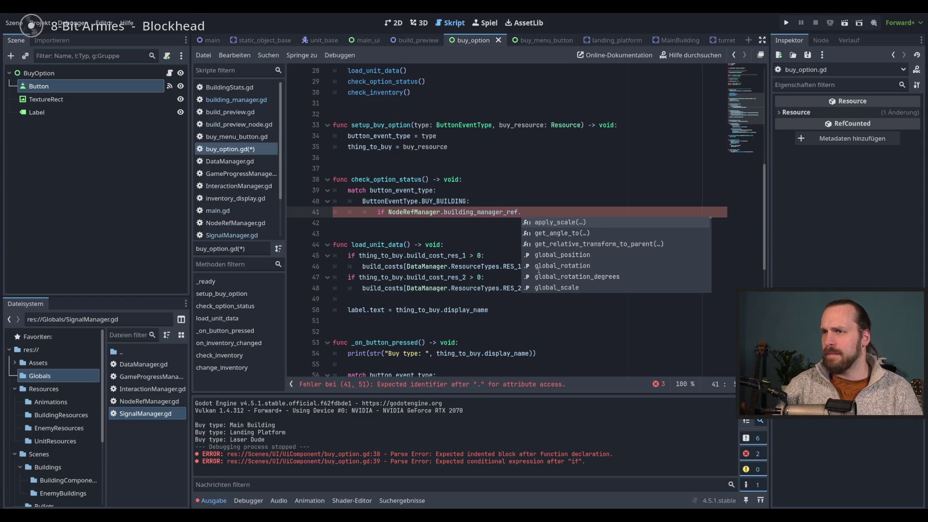
pyautogui.click(255, 107)
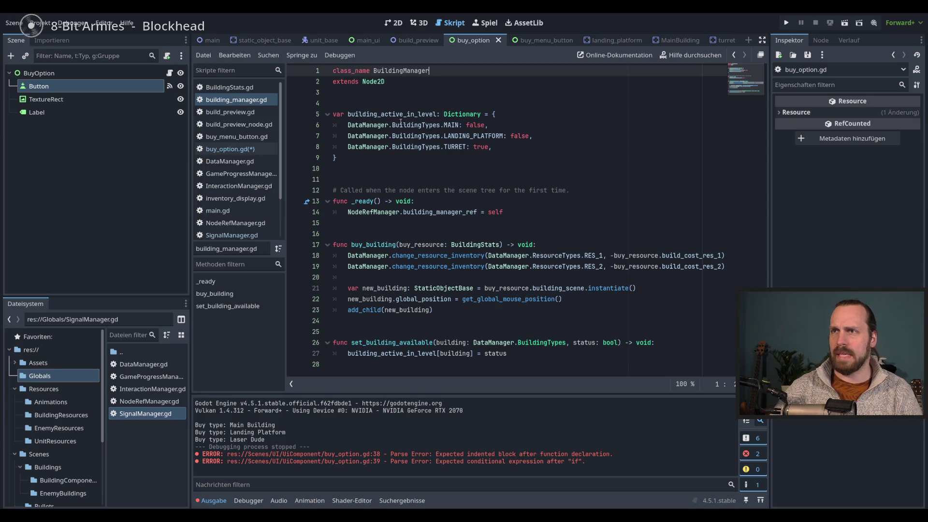
# Copy building_active_in_level from building_manager.gd and paste it over 'bui' on line 41.
pyautogui.click(239, 150)
pyautogui.write('building_manager_ref.bui')
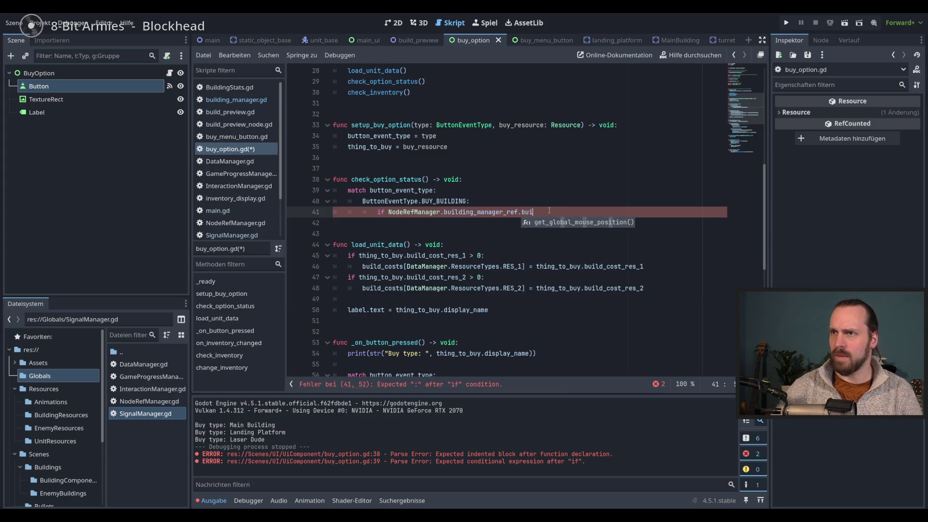
pyautogui.click(236, 100)
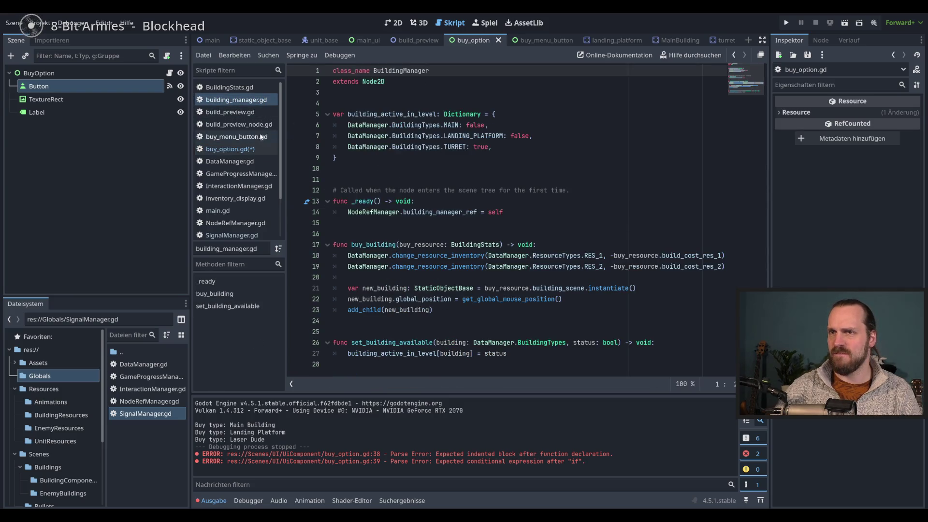
pyautogui.click(237, 151)
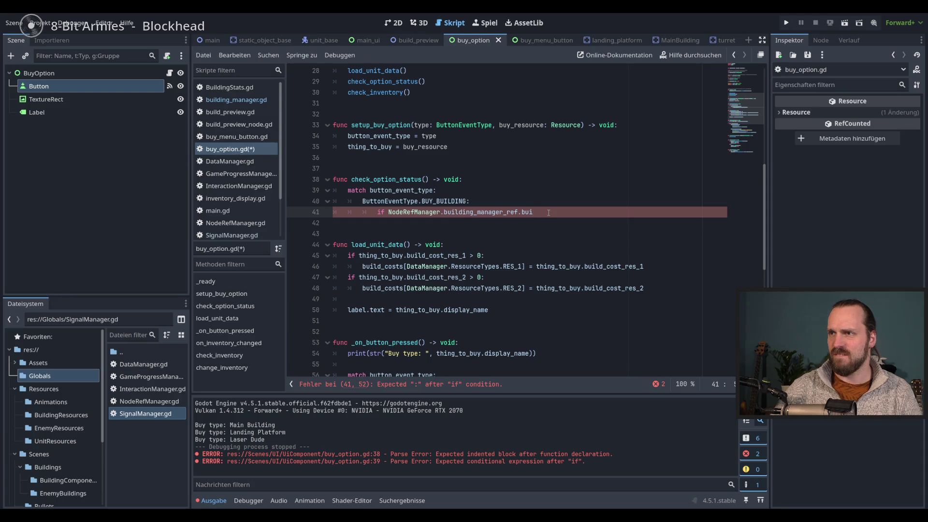
pyautogui.click(240, 100)
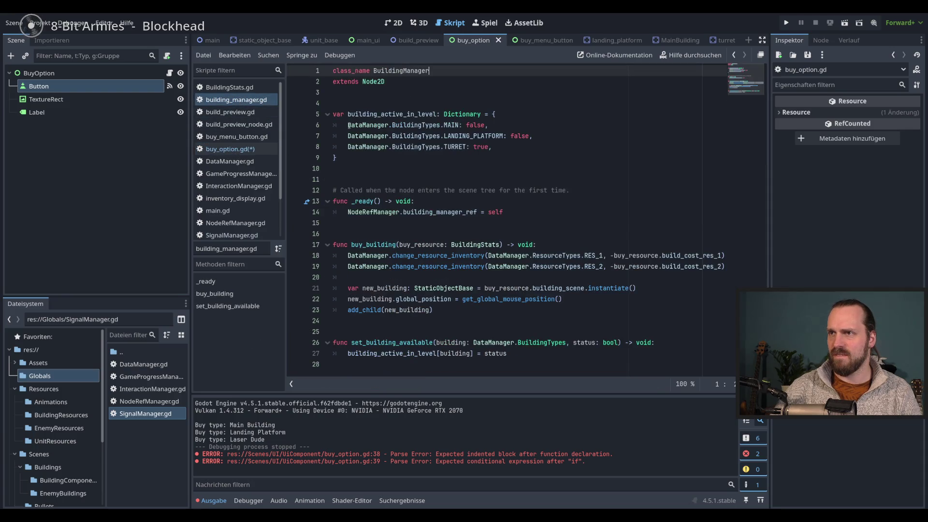
pyautogui.doubleClick(393, 116)
pyautogui.hotkey('ctrl', 'c')
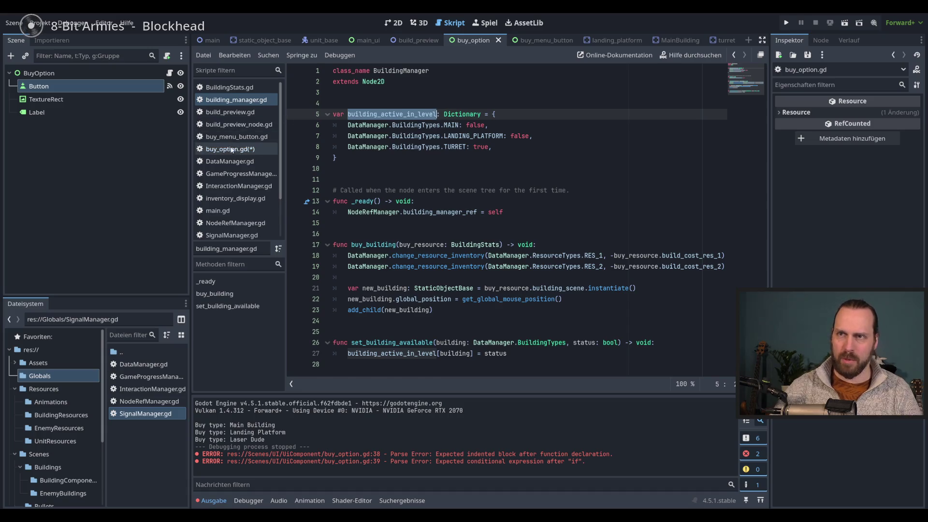
pyautogui.click(231, 149)
pyautogui.doubleClick(527, 212)
pyautogui.hotkey('ctrl', 'v')
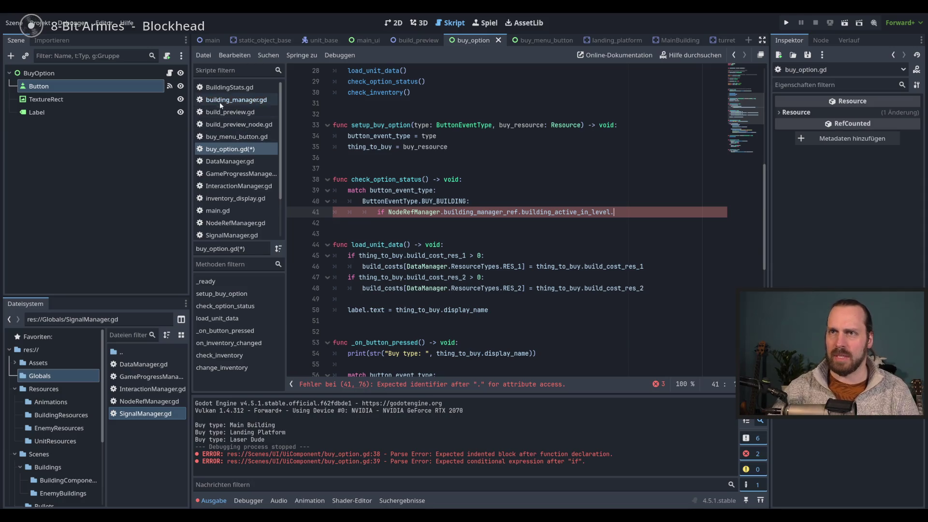
# Recheck building_manager.gd, then select the check_option_status call in _ready of buy_option.gd.
pyautogui.click(232, 100)
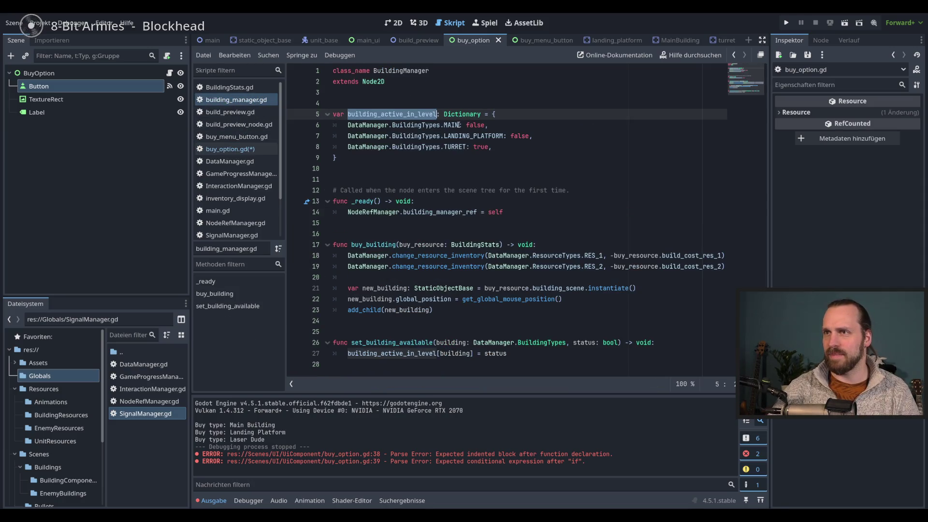
pyautogui.moveTo(460, 126)
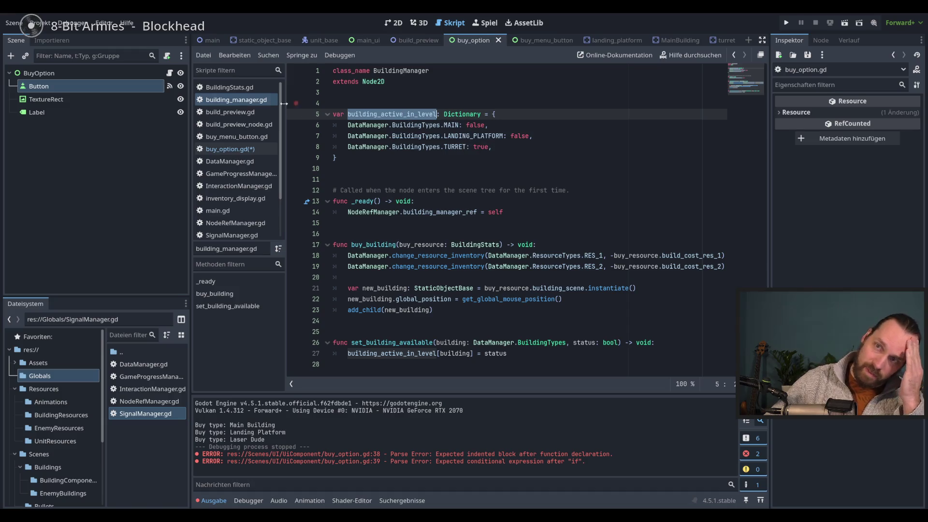
pyautogui.click(232, 149)
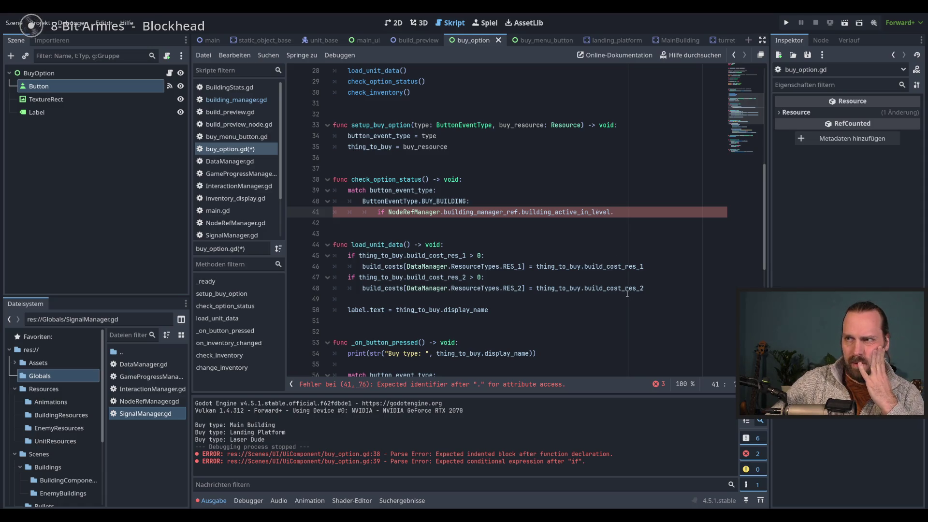
pyautogui.scroll(2, 627, 293)
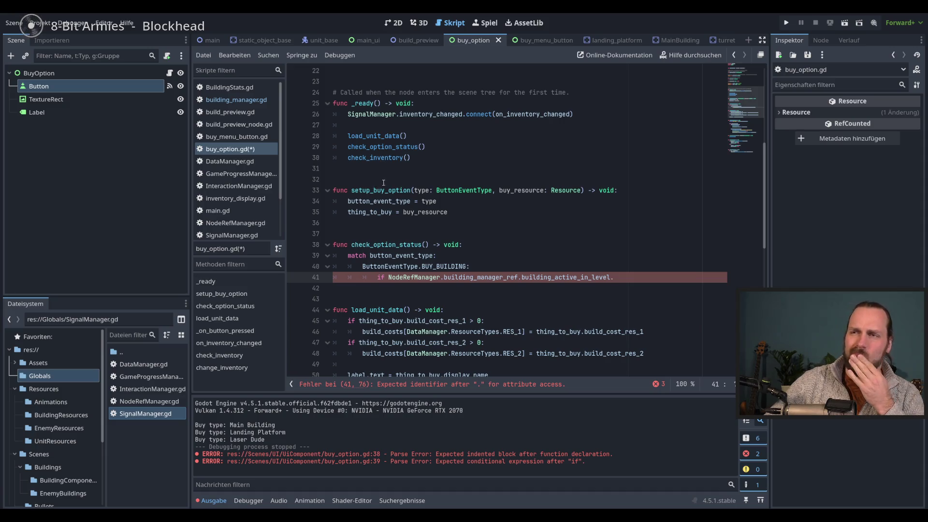
pyautogui.doubleClick(431, 147)
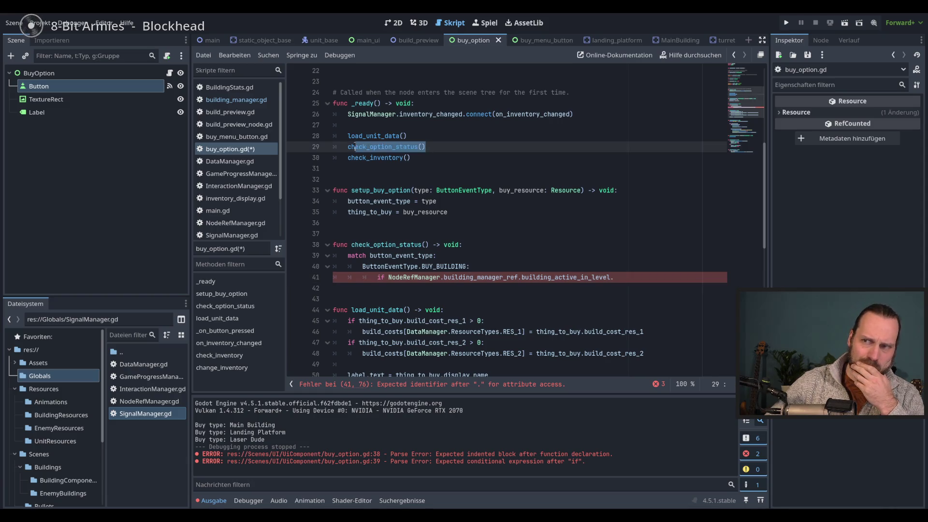
# Move the check_option_status() call from _ready to a new last line of setup_buy_option.
pyautogui.click(460, 211)
pyautogui.press('Return')
pyautogui.moveTo(426, 146)
pyautogui.mouseDown()
pyautogui.moveTo(345, 148)
pyautogui.moveTo(349, 222)
pyautogui.mouseUp()
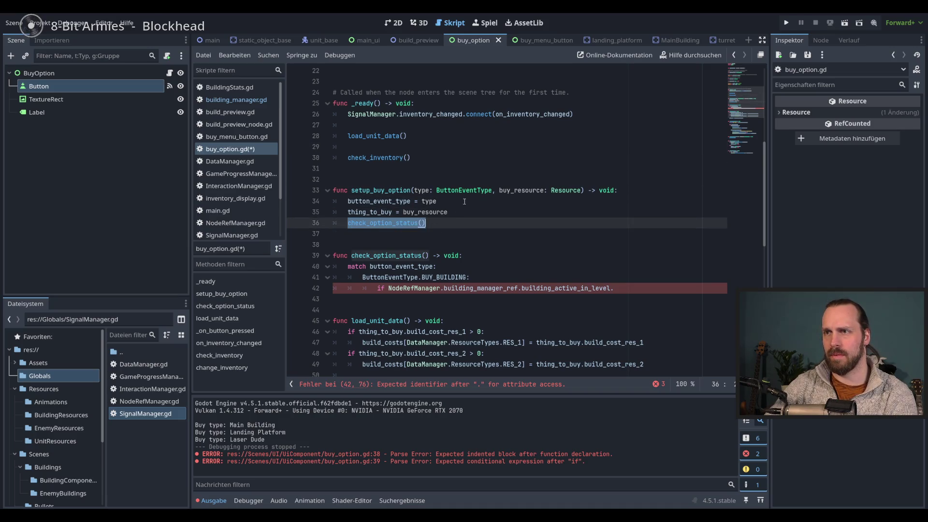
pyautogui.click(418, 147)
pyautogui.press('BackSpace')
pyautogui.click(435, 201)
pyautogui.press('Down')
# Look over the buy_resource parameter and the unfinished condition on line 41.
pyautogui.click(598, 277)
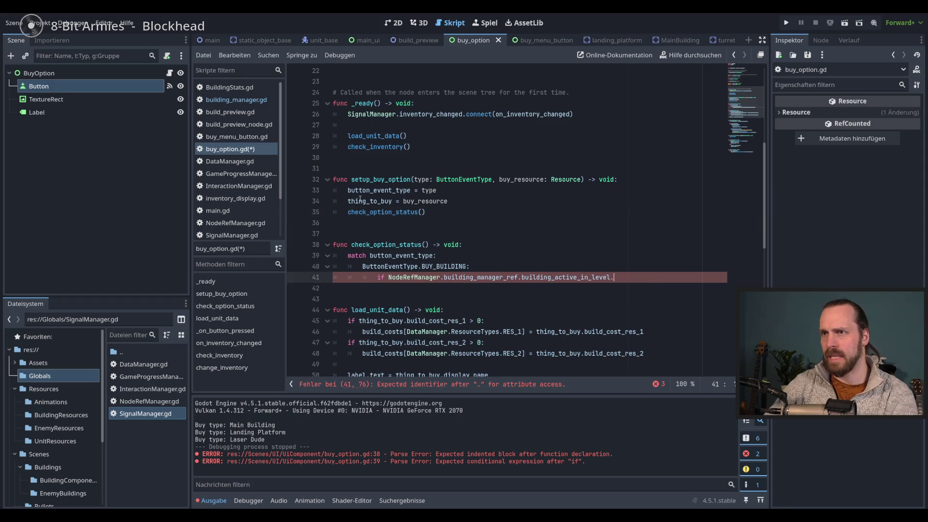
pyautogui.doubleClick(528, 181)
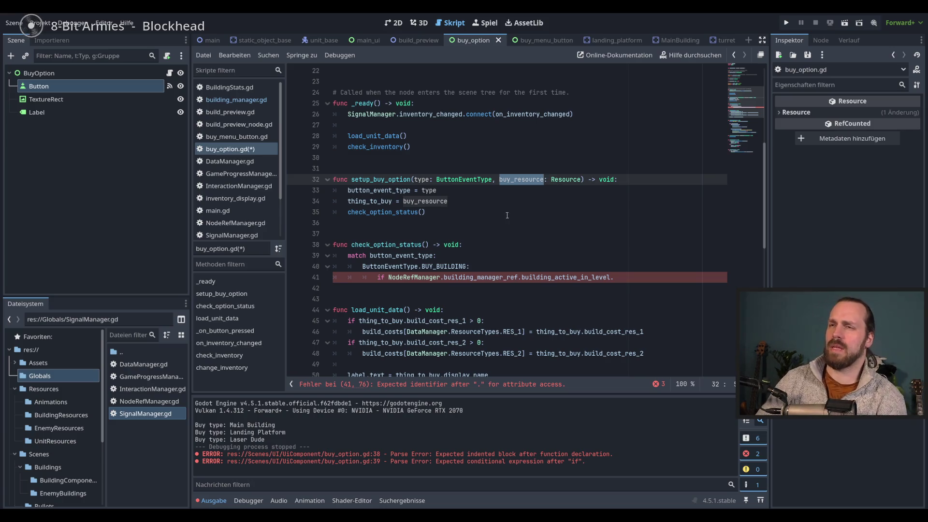
pyautogui.click(627, 279)
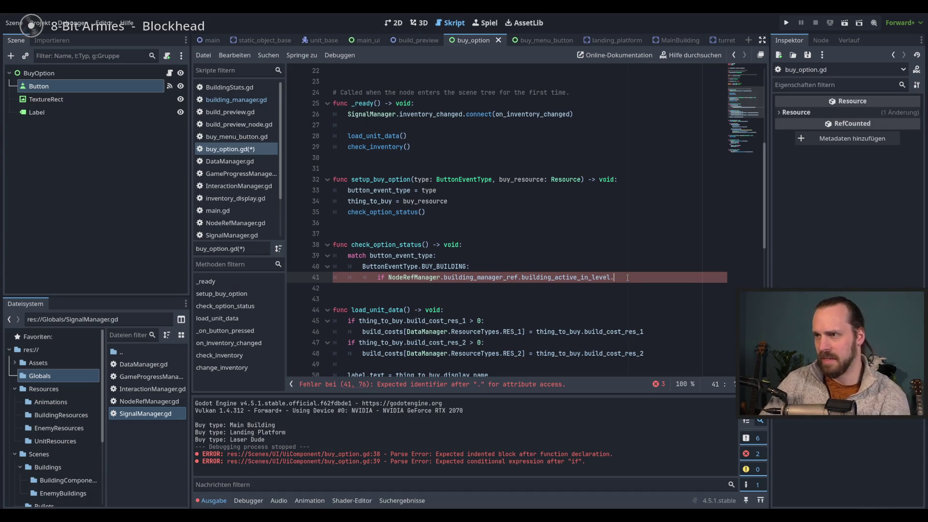
pyautogui.scroll(-1, 628, 278)
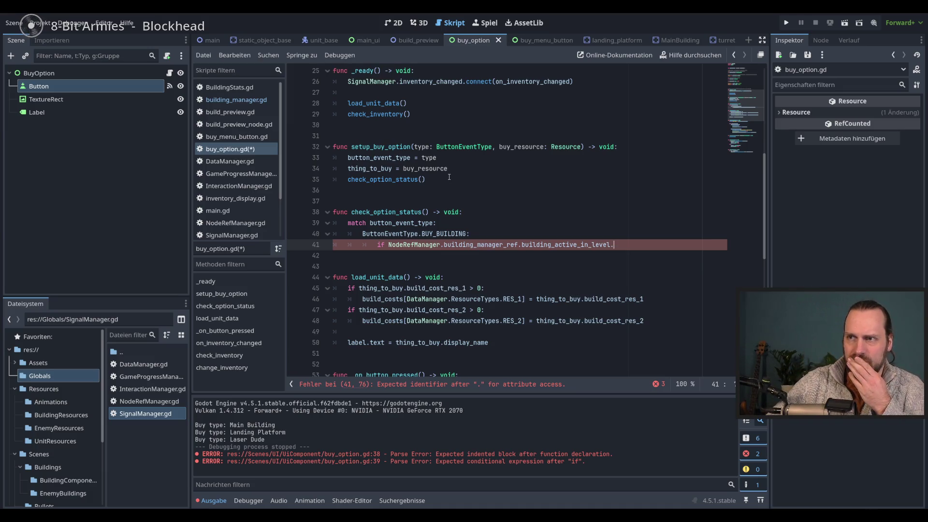
pyautogui.doubleClick(423, 147)
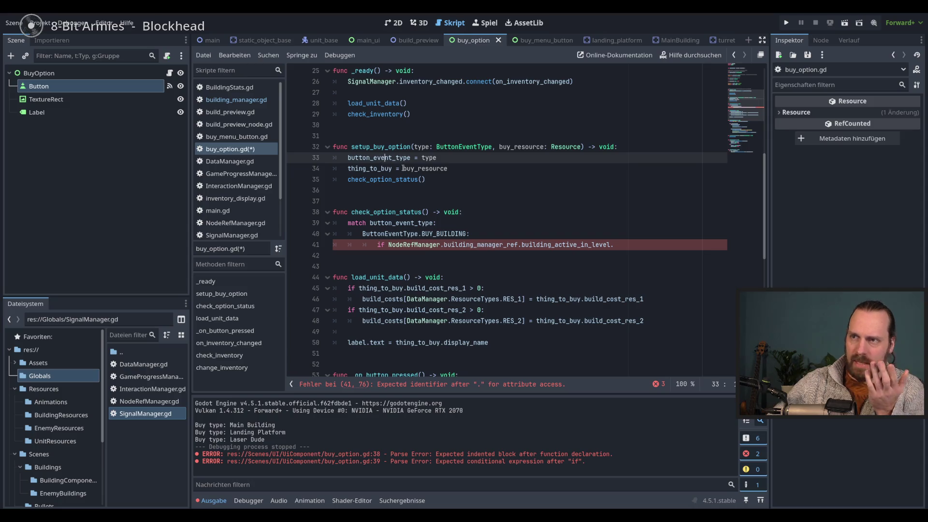
pyautogui.doubleClick(379, 158)
pyautogui.click(628, 245)
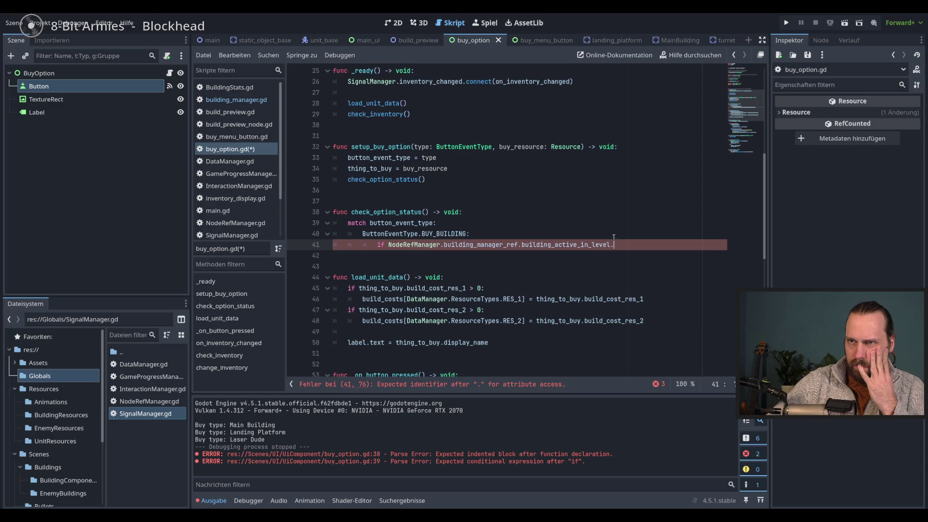
pyautogui.click(233, 101)
pyautogui.click(438, 115)
pyautogui.click(419, 136)
pyautogui.moveTo(459, 125); pyautogui.dragTo(348, 125)
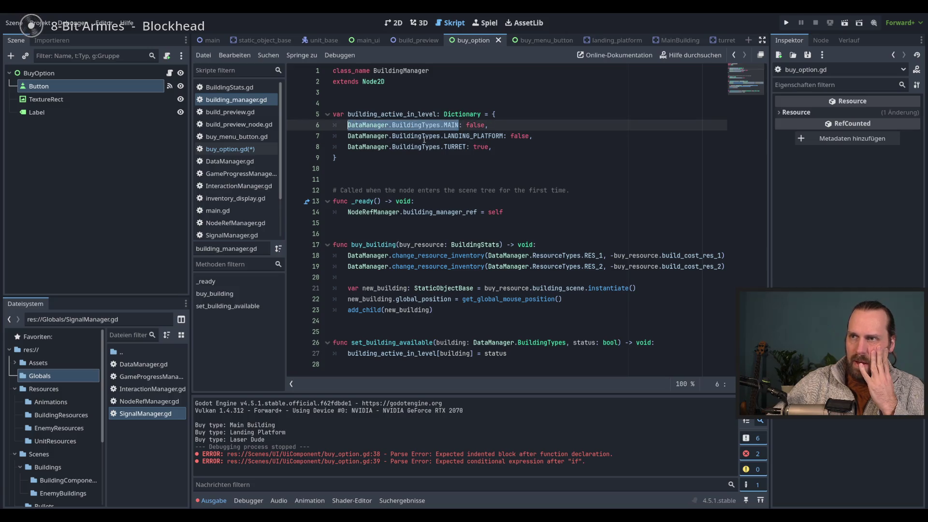
pyautogui.click(230, 149)
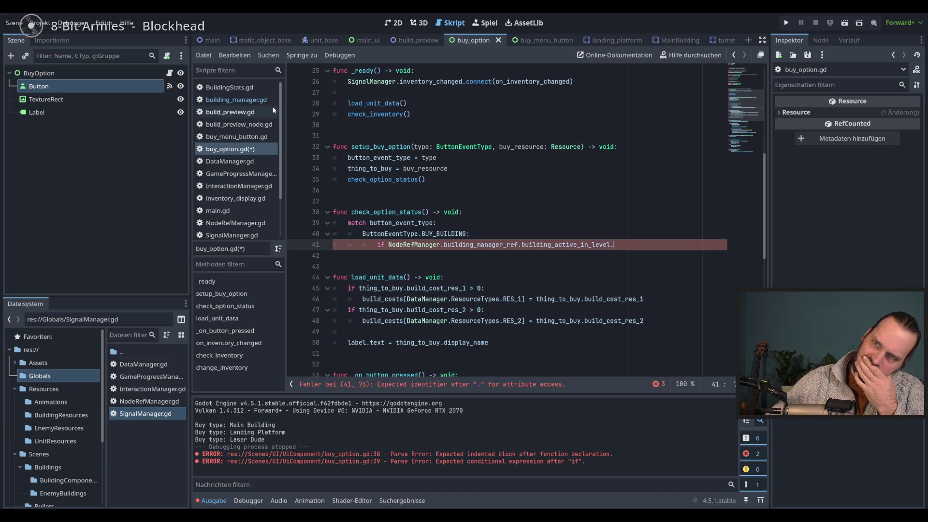
# Add SignalManager.building_options_changed.emit() after the status assignment on line 27 of building_manager.gd.
pyautogui.click(237, 100)
pyautogui.doubleClick(378, 113)
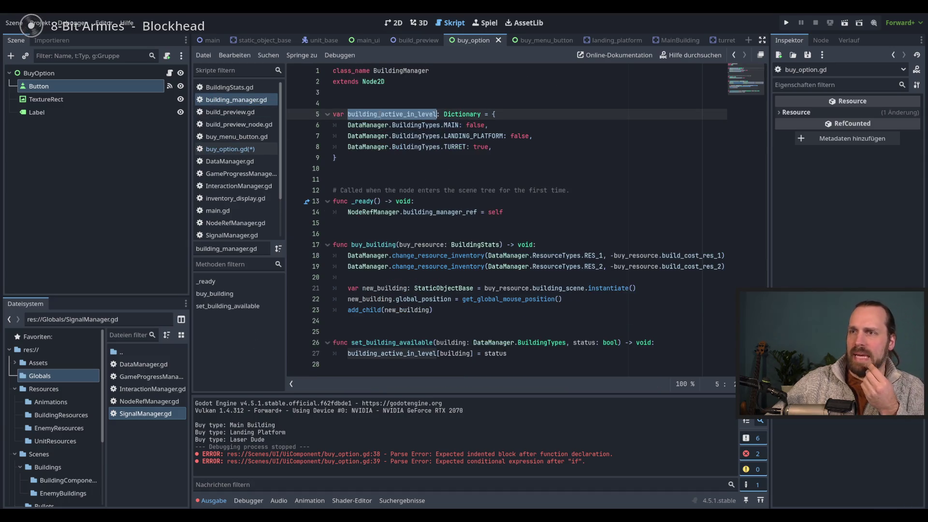
pyautogui.click(405, 354)
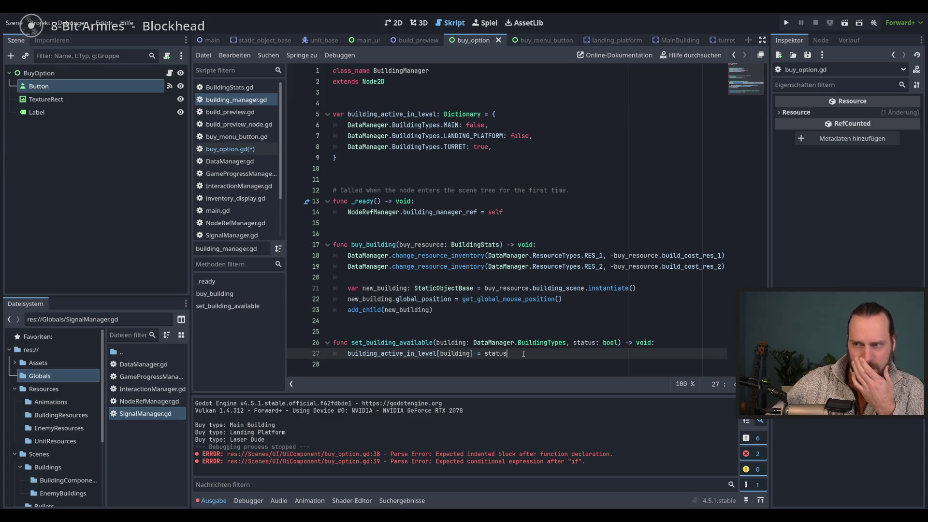
pyautogui.press('Return')
pyautogui.write('Si')
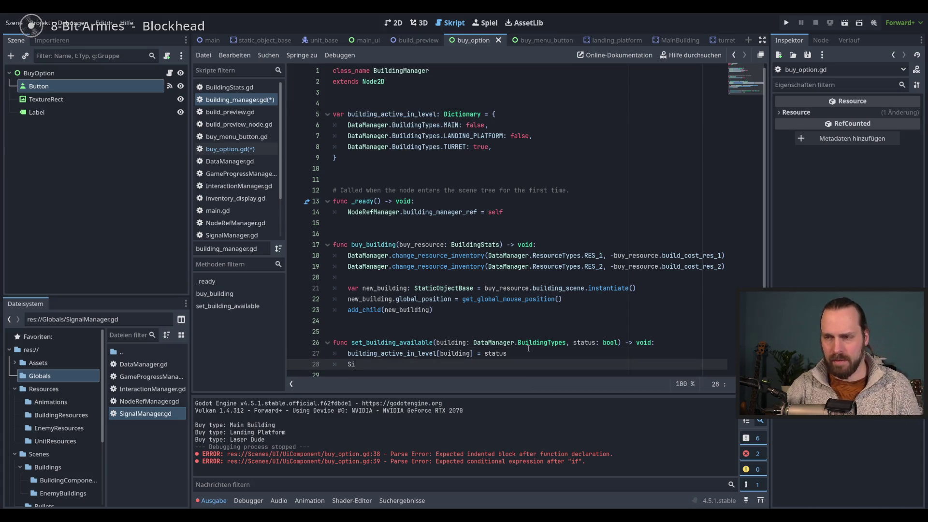
pyautogui.press('Down')
pyautogui.press('Down')
pyautogui.press('Return')
pyautogui.write('.')
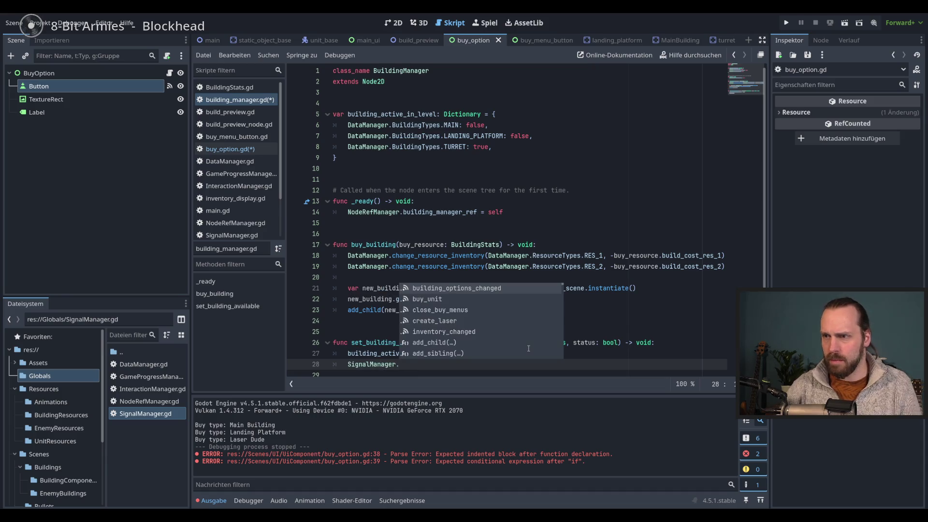
pyautogui.press('Return')
pyautogui.write('.e')
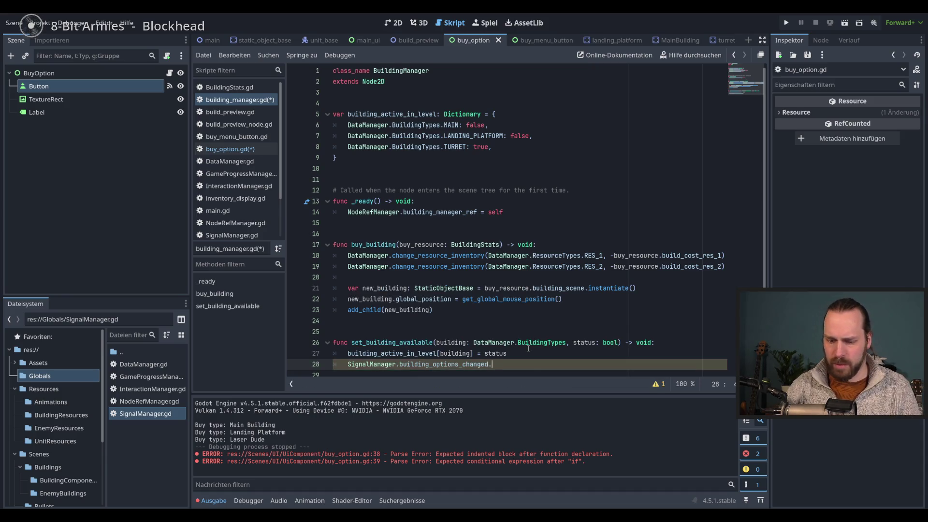
pyautogui.press('Return')
# Save the scripts and switch back to buy_option.gd.
pyautogui.hotkey('ctrl', 's')
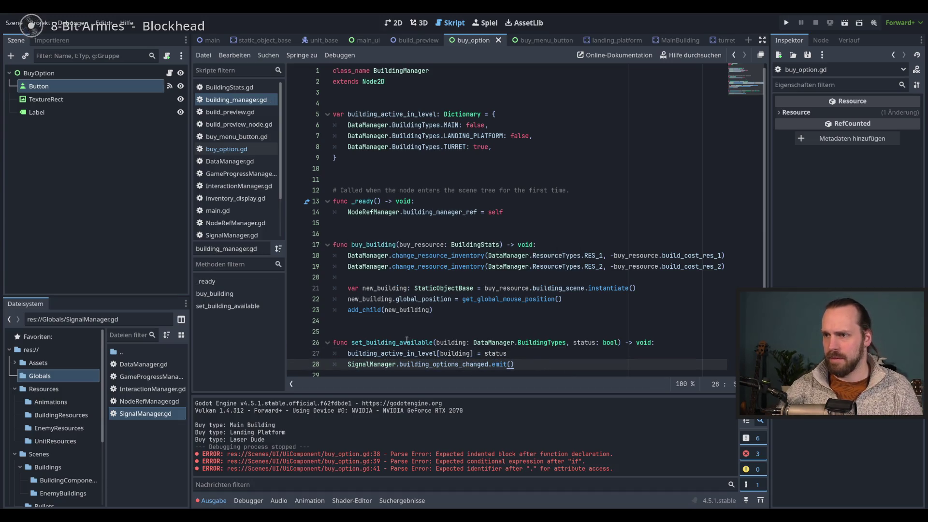
pyautogui.press('Up')
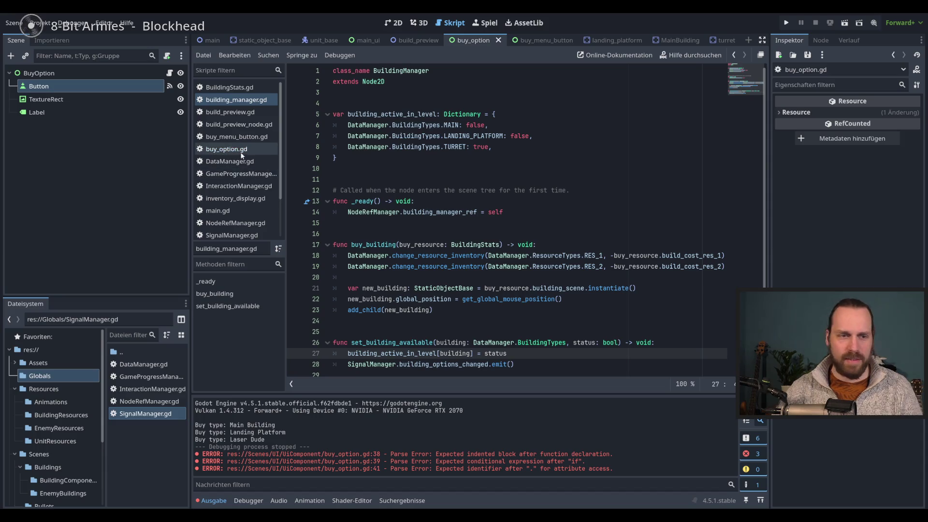
pyautogui.click(231, 150)
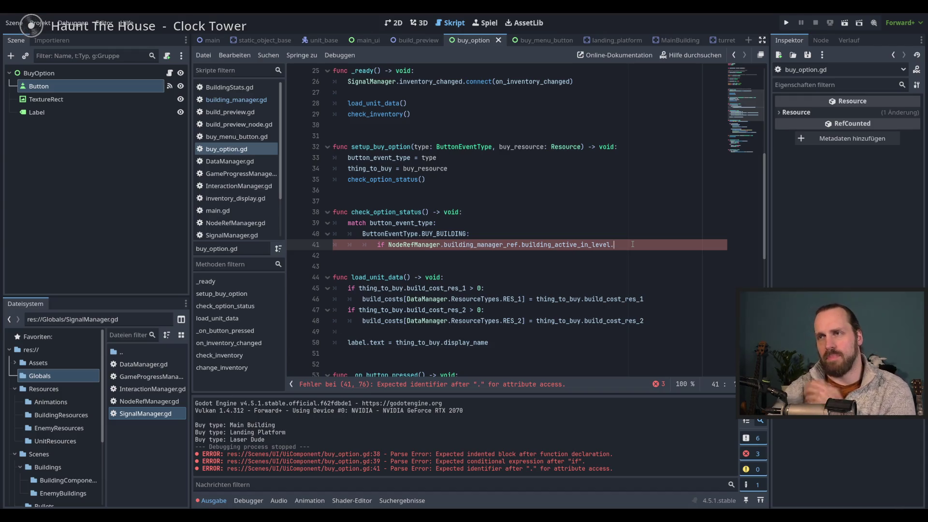
# Scroll through buy_option.gd, highlighting the uses of thing_to_buy including line 34.
pyautogui.scroll(-3, 633, 244)
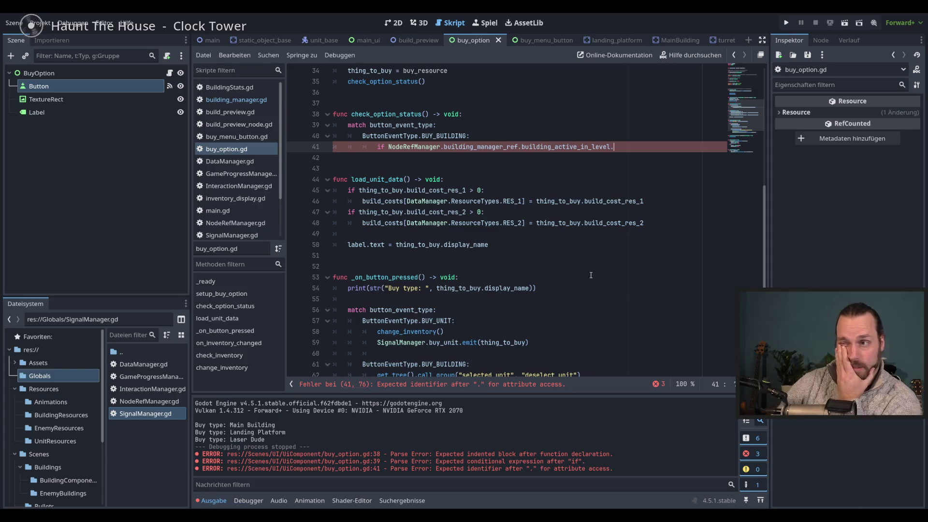
pyautogui.scroll(-7, 588, 276)
pyautogui.scroll(8, 589, 275)
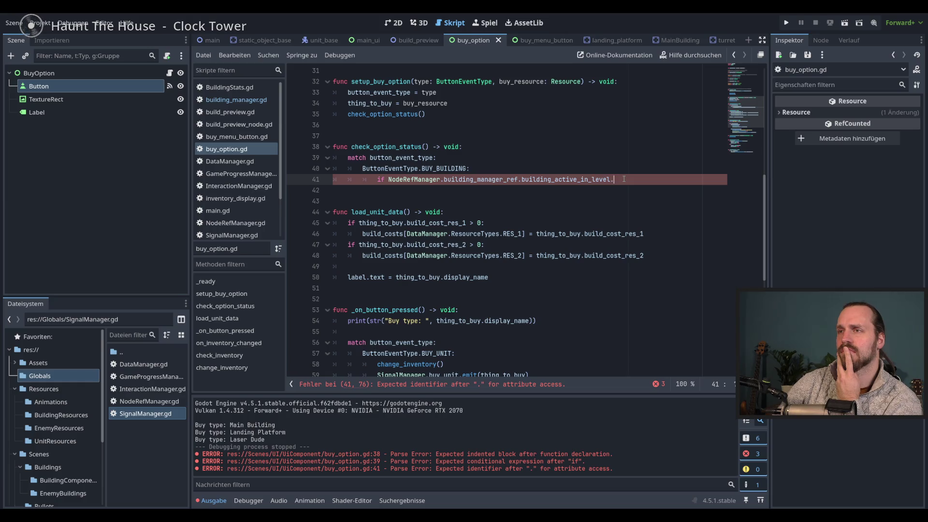
pyautogui.scroll(3, 624, 178)
pyautogui.scroll(7, 462, 188)
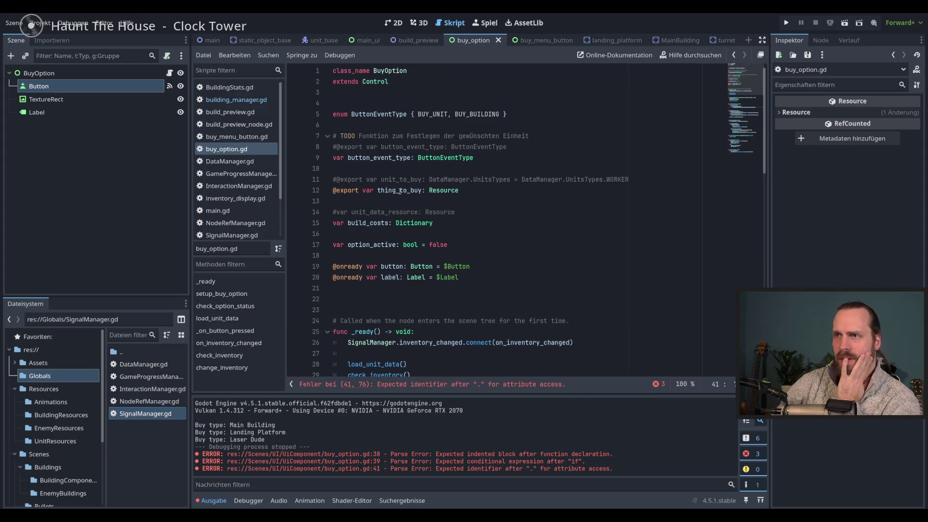
pyautogui.scroll(-6, 400, 191)
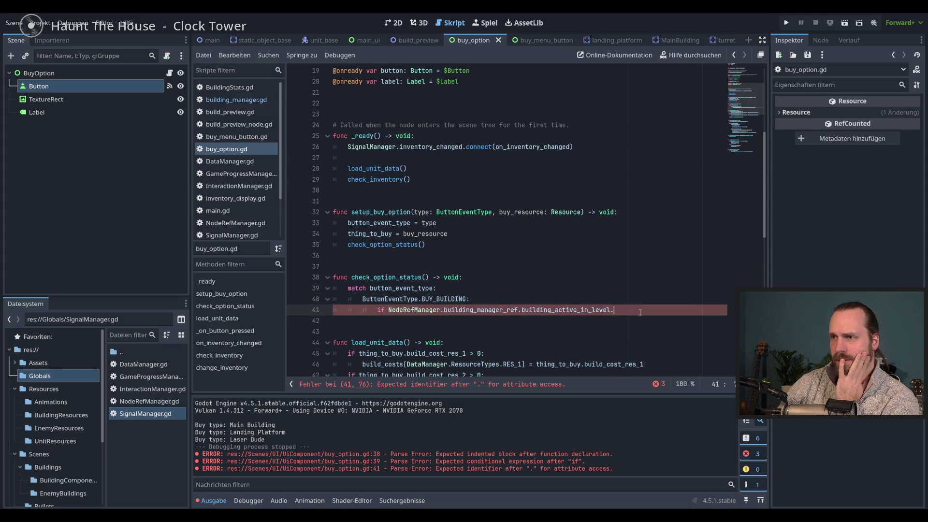
pyautogui.scroll(-1, 635, 313)
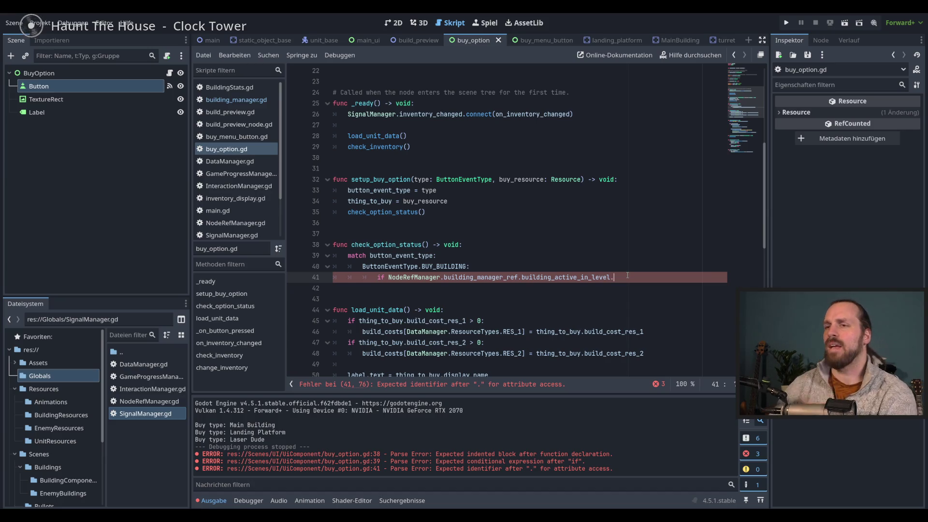
pyautogui.scroll(7, 628, 275)
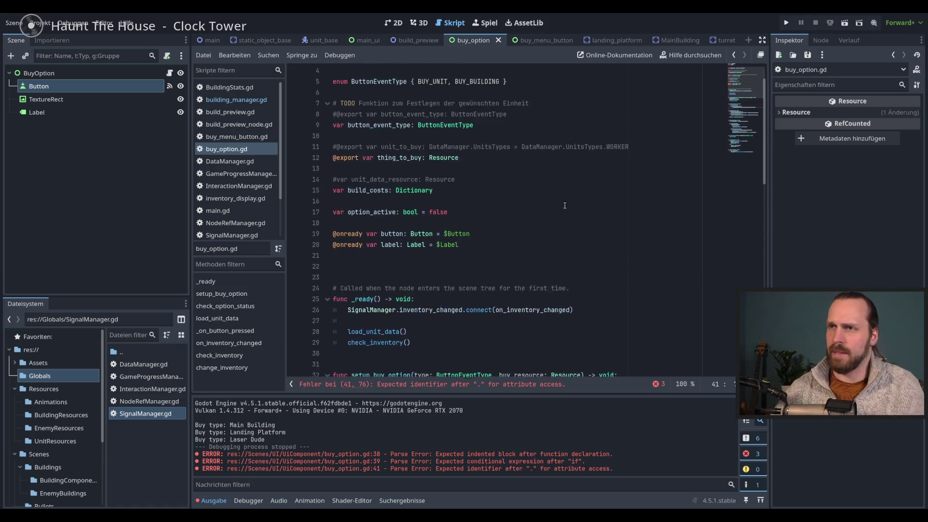
pyautogui.doubleClick(401, 190)
pyautogui.scroll(-6, 490, 235)
pyautogui.doubleClick(379, 234)
pyautogui.scroll(-3, 599, 230)
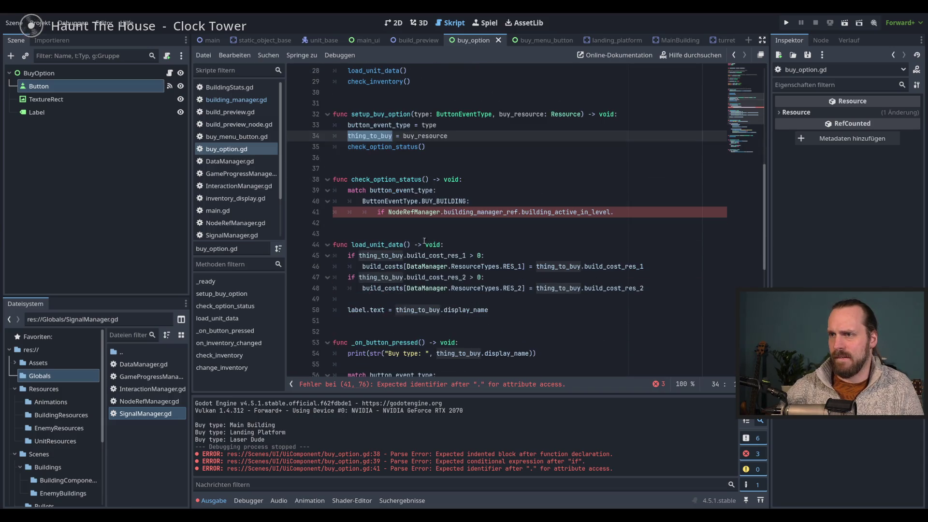
# Select the unfinished building_active_in_level part of line 41, ending after BUY_BUILDING: on line 40.
pyautogui.click(617, 213)
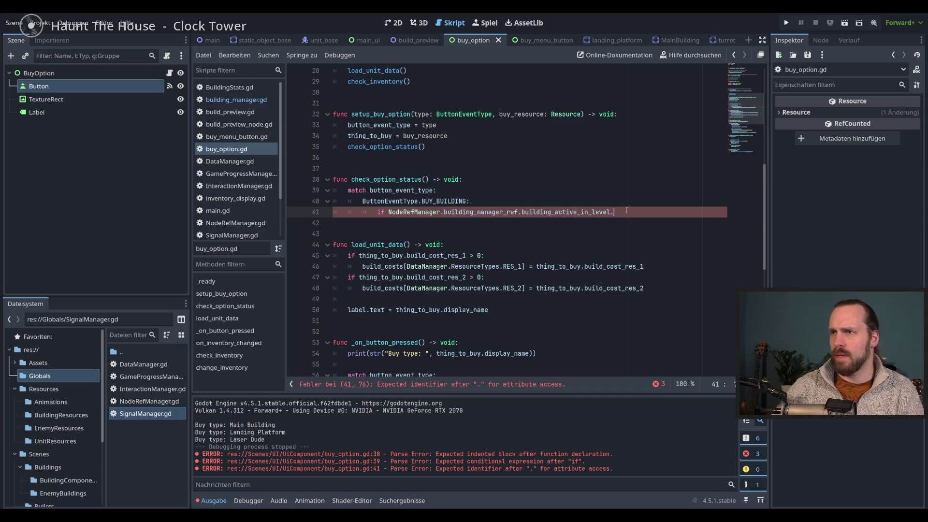
pyautogui.moveTo(620, 212); pyautogui.dragTo(522, 213)
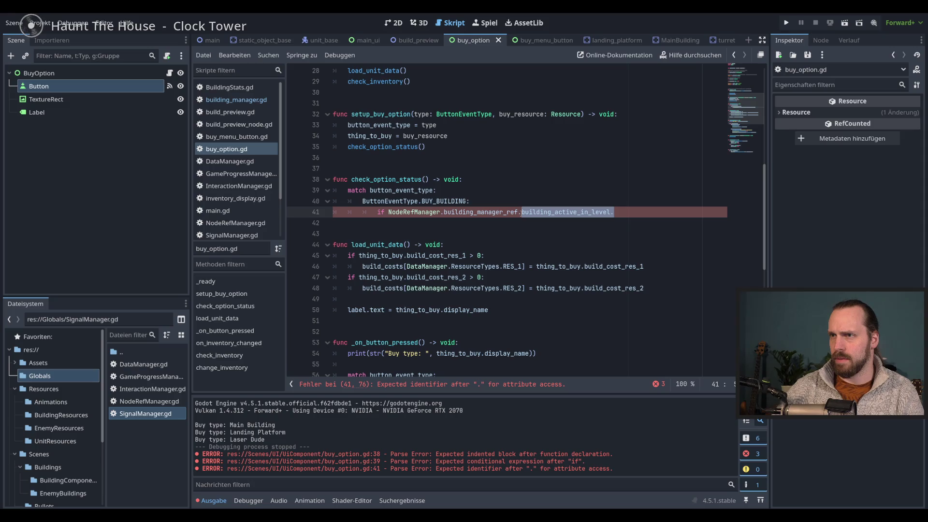
pyautogui.click(505, 204)
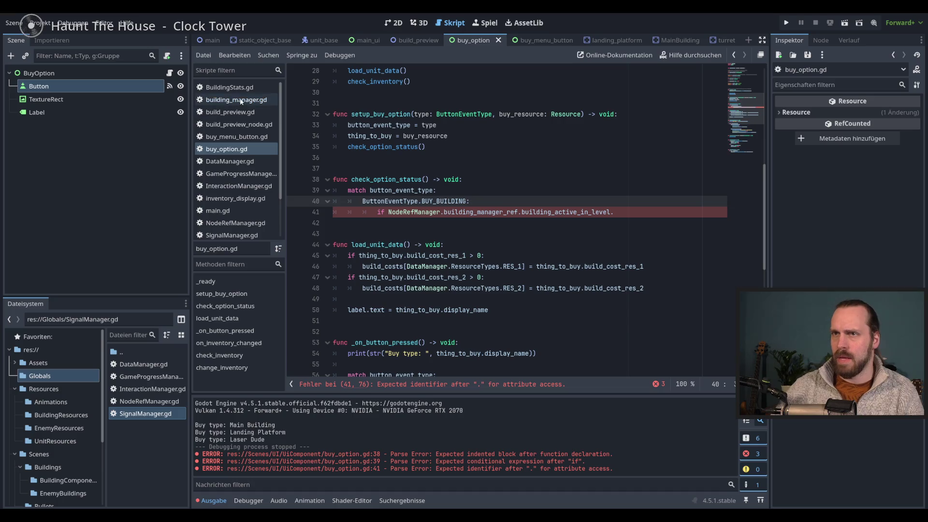
# Add a local build_man variable under BUY_BUILDING holding NodeRefManager.building_manager_ref.
pyautogui.press('Return')
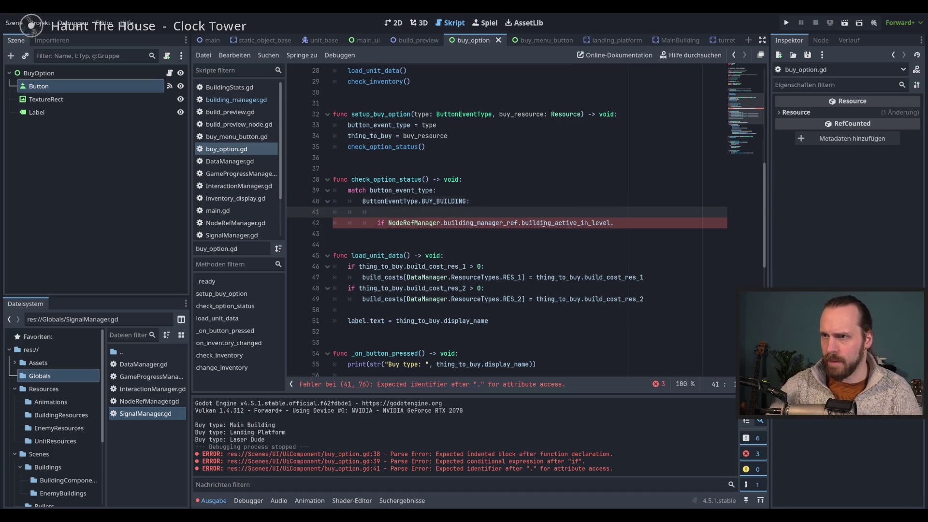
pyautogui.write('var')
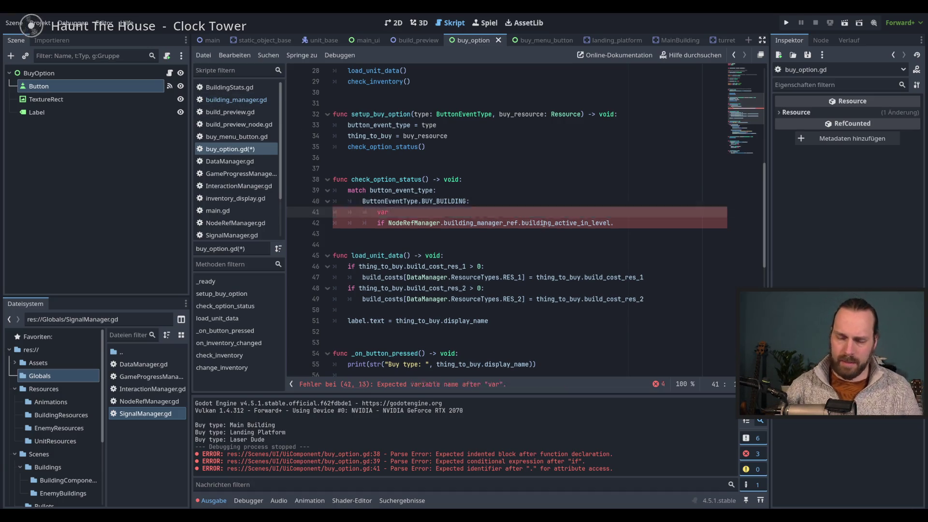
pyautogui.write(' build_man:')
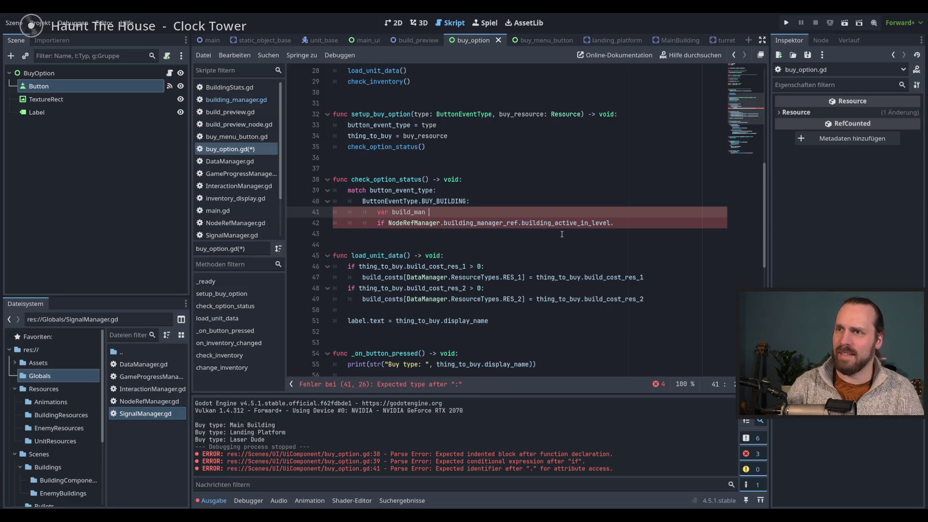
pyautogui.click(522, 201)
pyautogui.moveTo(618, 224); pyautogui.dragTo(388, 223)
pyautogui.press('BackSpace')
pyautogui.moveTo(459, 223)
pyautogui.mouseDown()
pyautogui.moveTo(464, 214)
pyautogui.moveTo(436, 212)
pyautogui.mouseUp()
pyautogui.write('= NodeRefManager.building_manager')
pyautogui.click(530, 223)
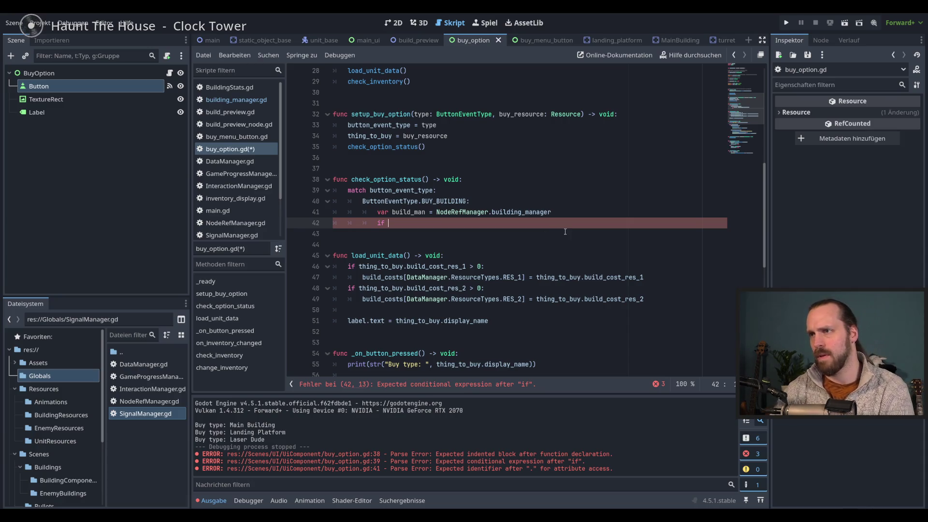
pyautogui.click(579, 212)
pyautogui.write('ref')
# Type build_man as BuildingManager and make the if check build_man.building_active_in_level.
pyautogui.click(578, 225)
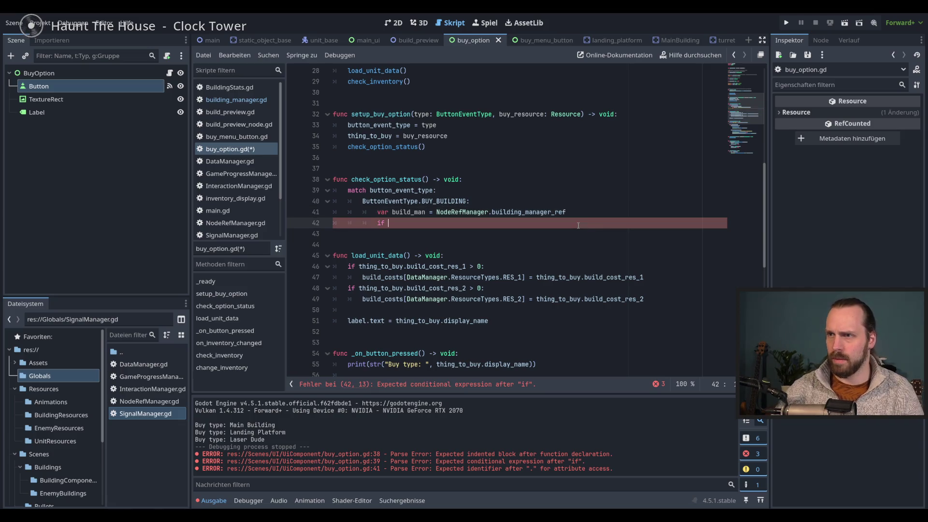
pyautogui.write('build_man.')
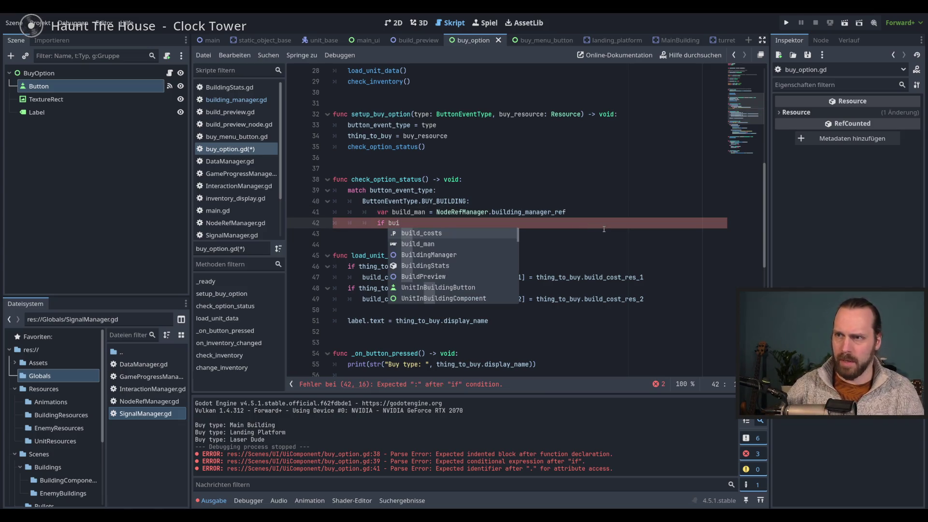
pyautogui.press('Escape')
pyautogui.press('Escape')
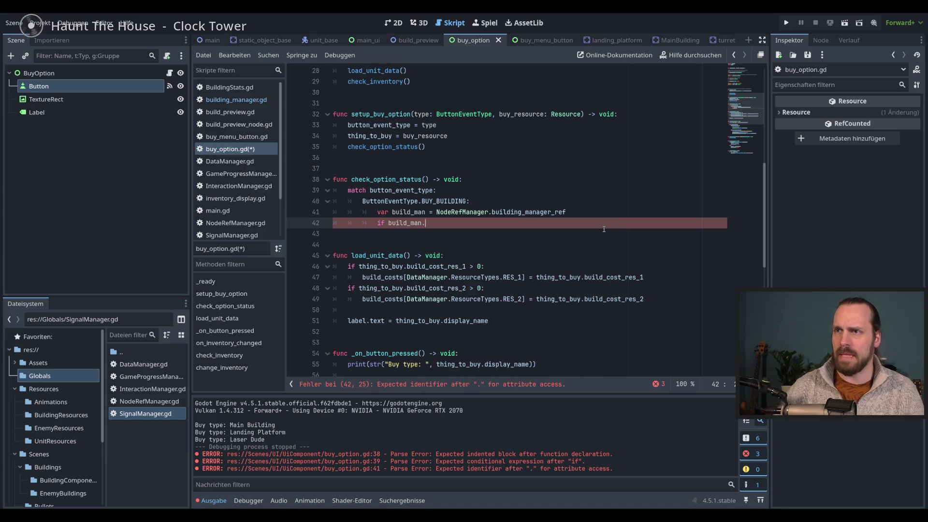
pyautogui.click(427, 212)
pyautogui.write(': B')
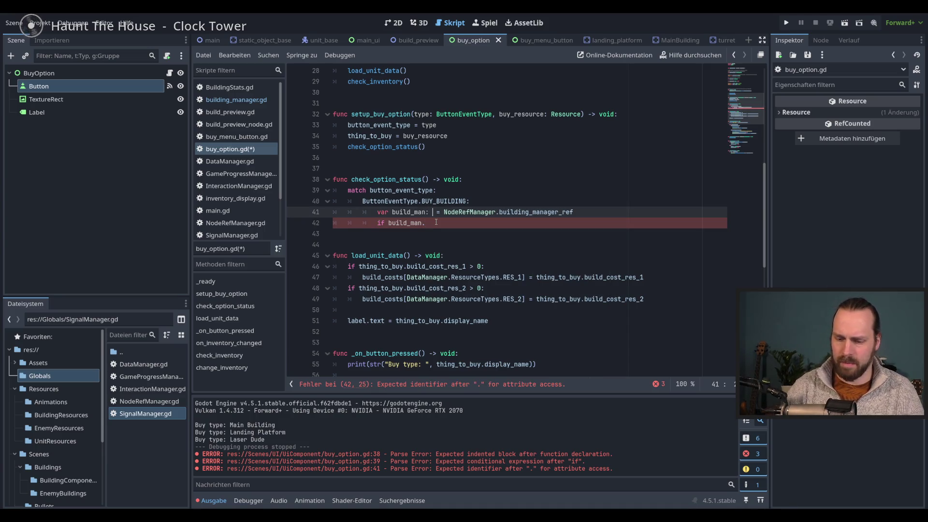
pyautogui.press('Down')
pyautogui.press('Return')
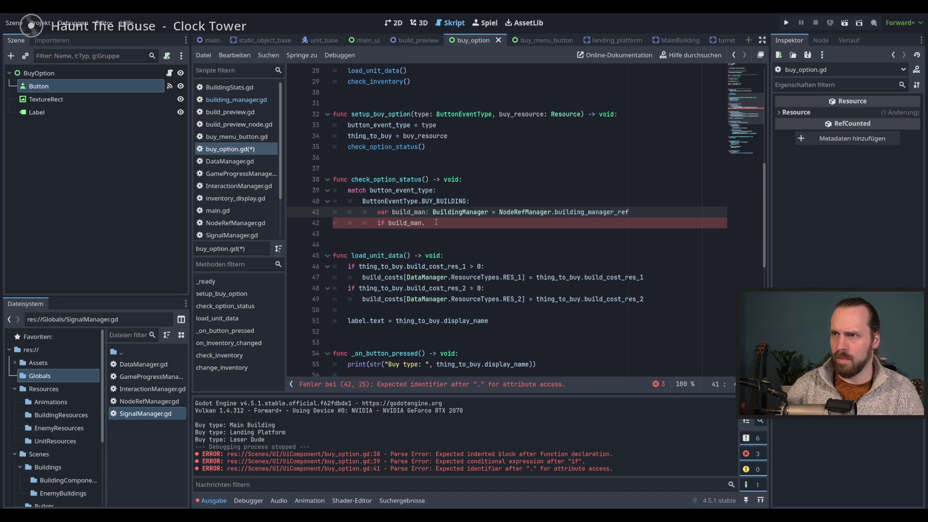
pyautogui.click(436, 227)
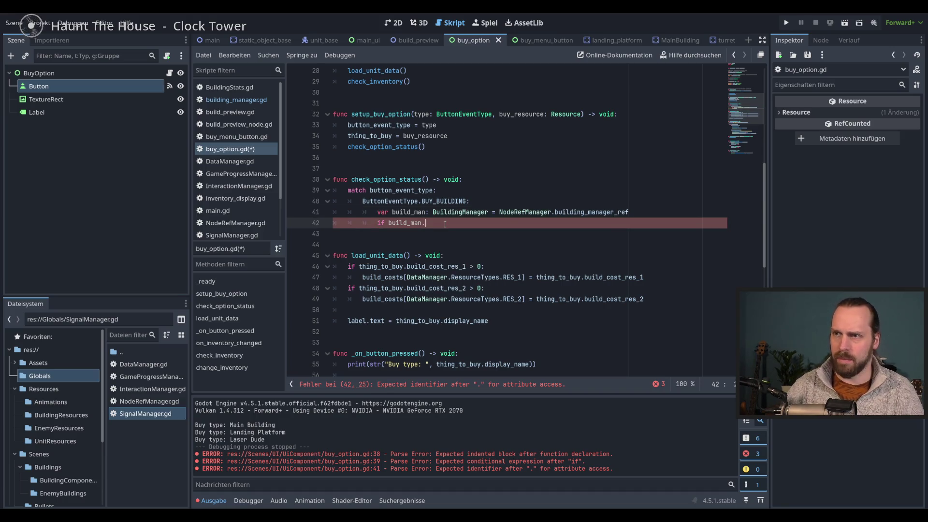
pyautogui.hotkey('ctrl', 'space')
pyautogui.press('Return')
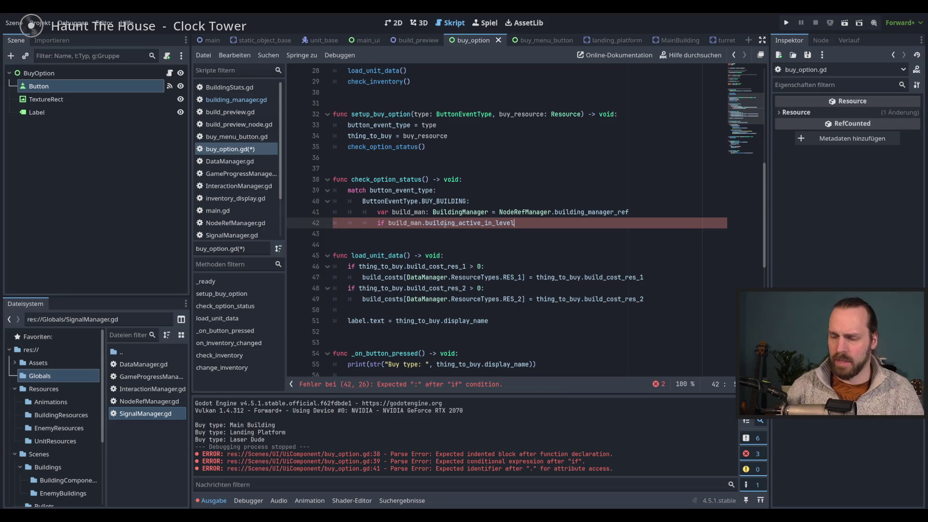
pyautogui.press('BackSpace')
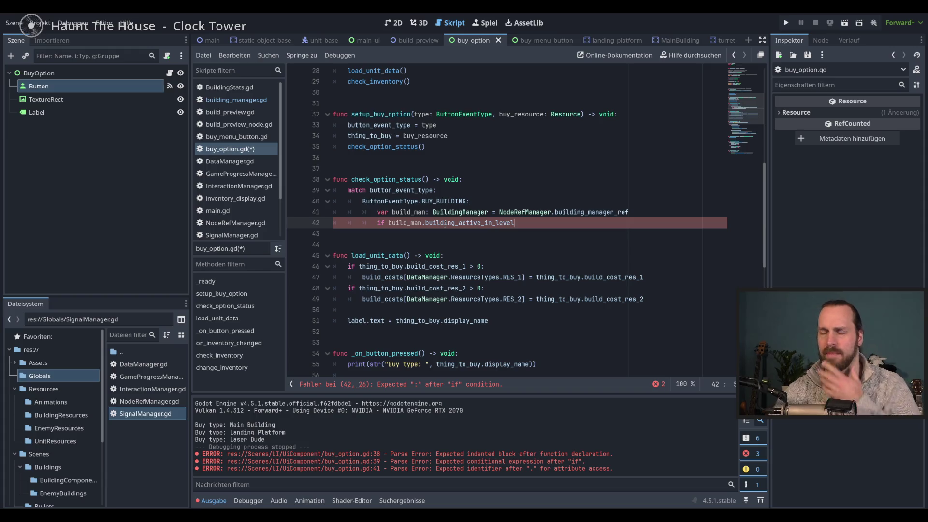
pyautogui.scroll(-1, 445, 223)
pyautogui.scroll(3, 484, 213)
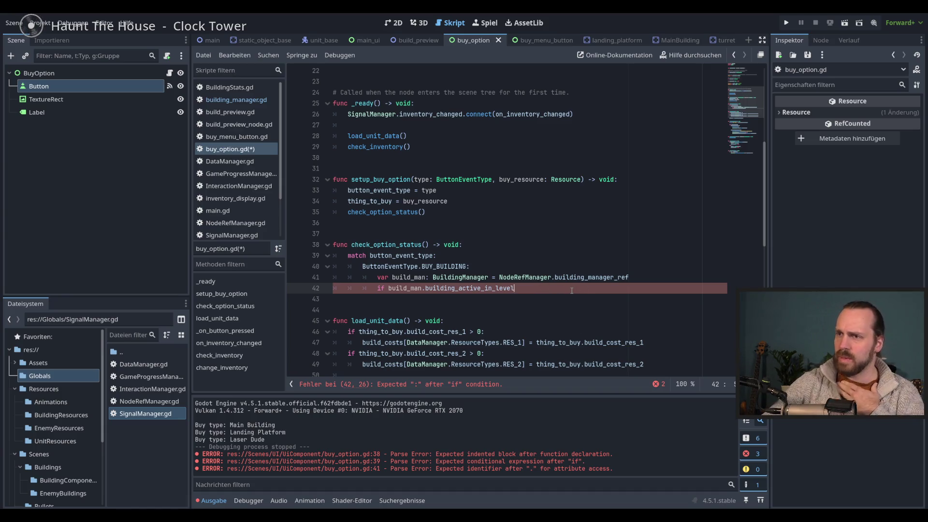
pyautogui.scroll(7, 572, 290)
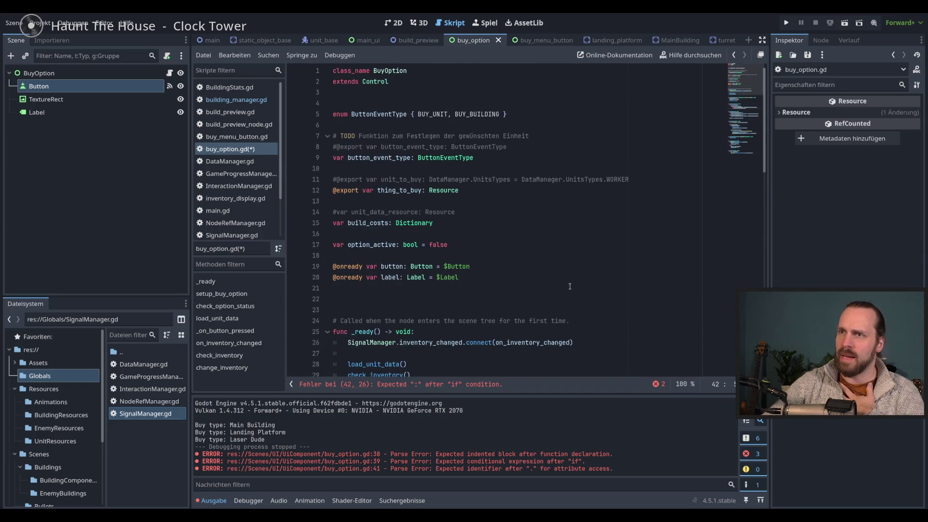
pyautogui.scroll(-5, 548, 242)
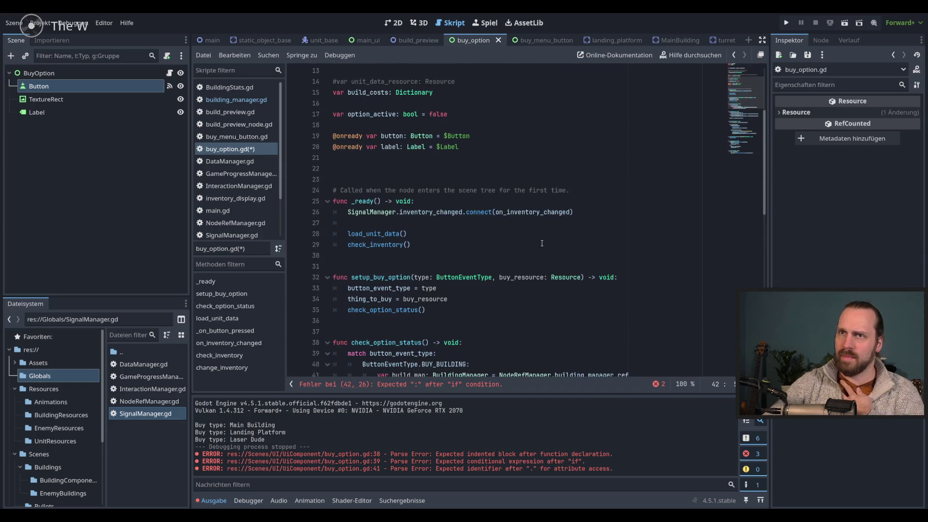
pyautogui.click(240, 102)
pyautogui.moveTo(469, 147); pyautogui.dragTo(393, 146)
pyautogui.doubleClick(464, 136)
pyautogui.click(444, 136)
pyautogui.click(441, 147)
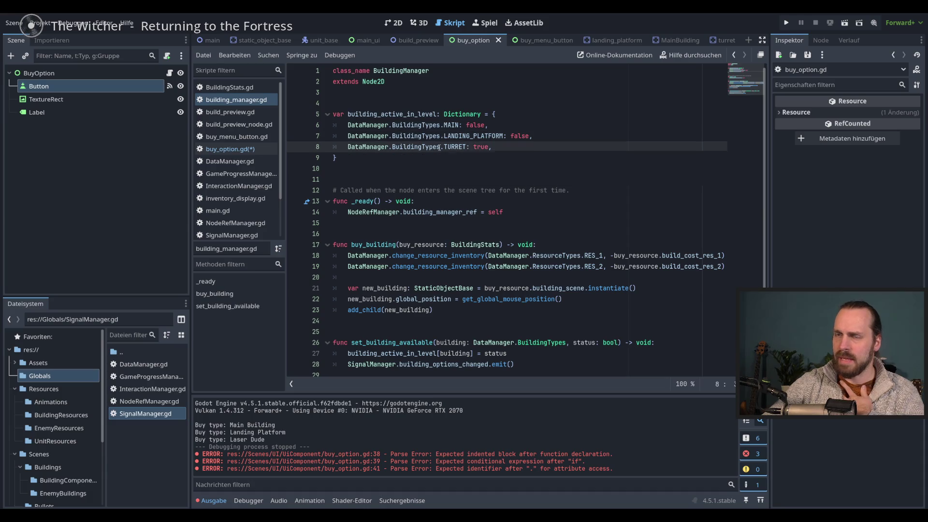
pyautogui.click(242, 150)
pyautogui.click(236, 99)
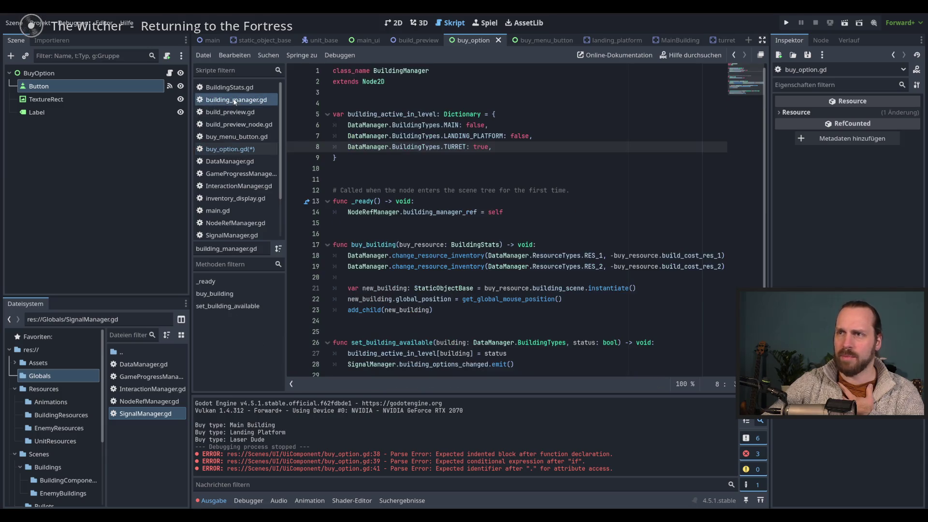
pyautogui.click(230, 150)
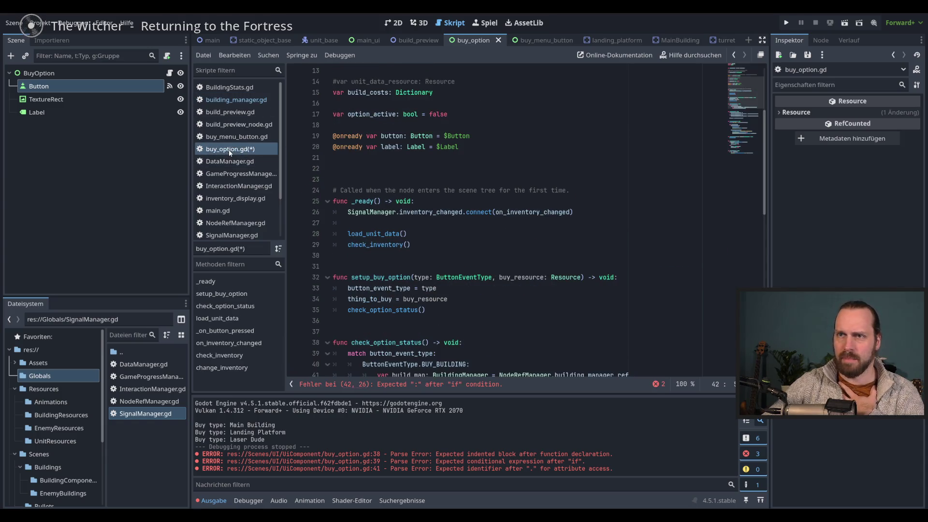
pyautogui.scroll(-5, 566, 254)
pyautogui.click(550, 212)
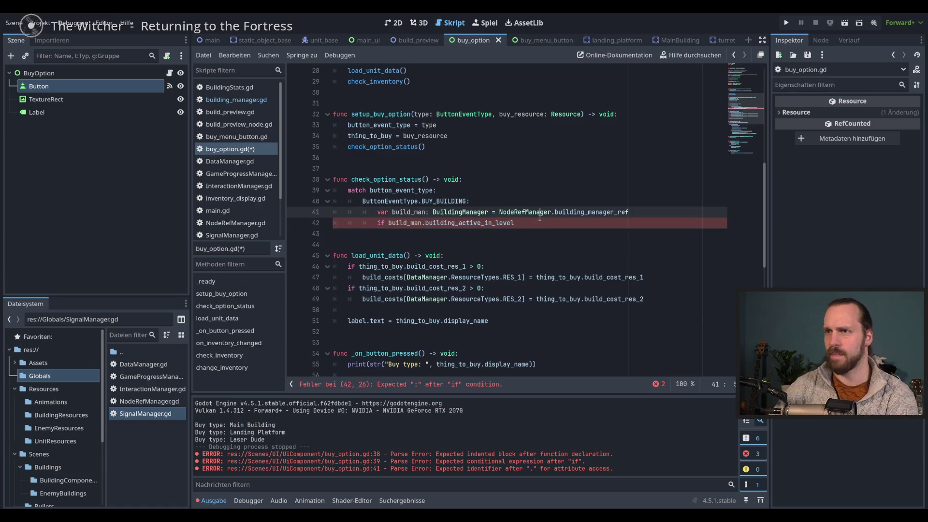
# Review buy_option.gd from the line 42 condition up to option_active on line 17.
pyautogui.click(525, 222)
pyautogui.scroll(5, 541, 226)
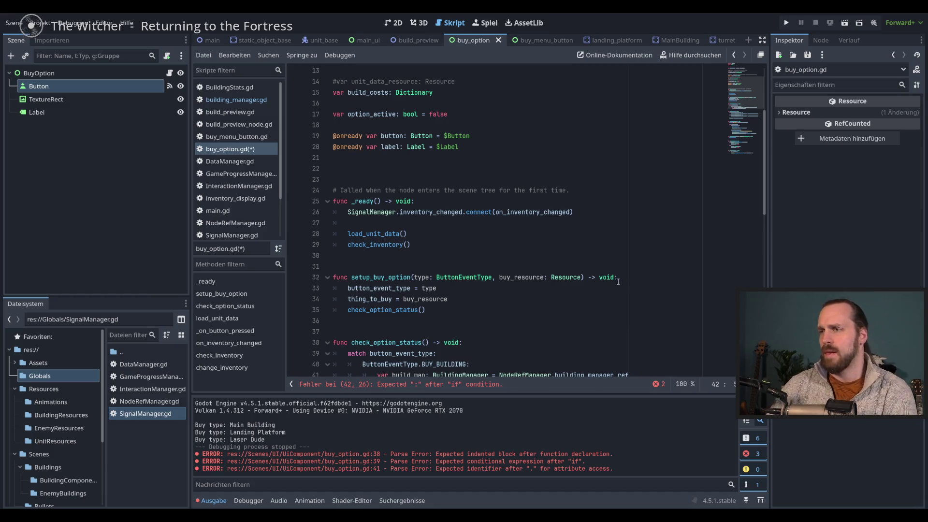
pyautogui.scroll(-1, 615, 281)
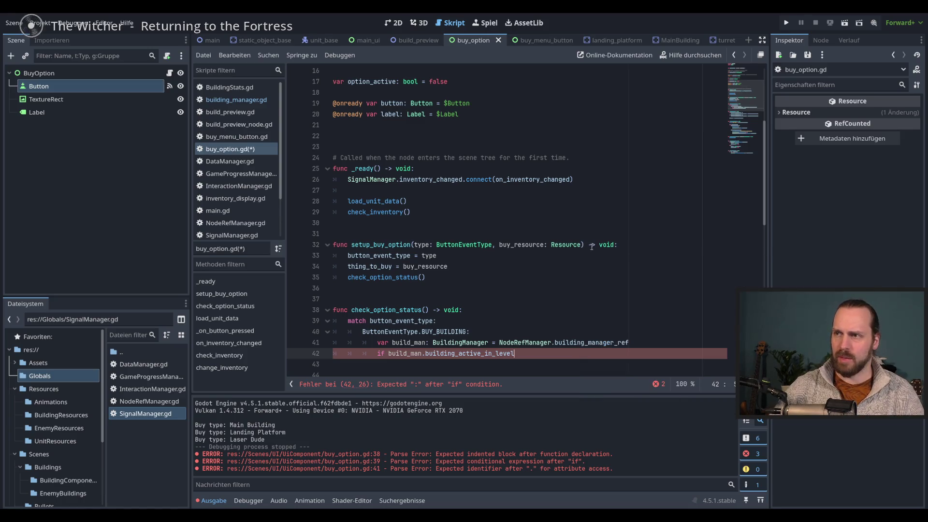
pyautogui.click(583, 245)
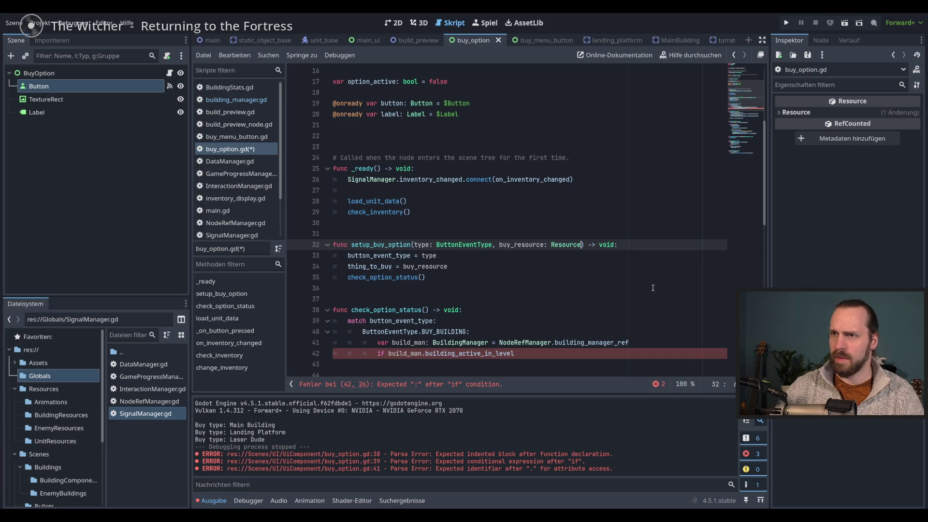
pyautogui.scroll(5, 430, 220)
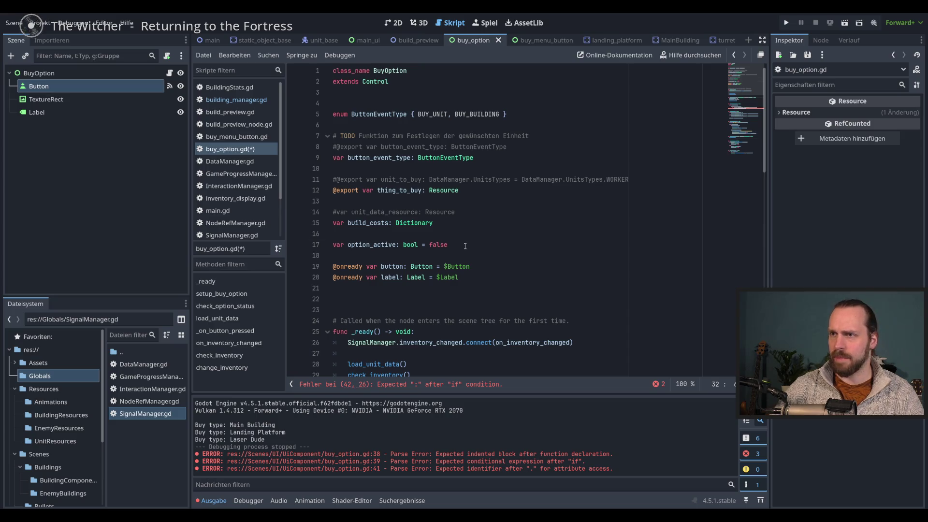
pyautogui.click(468, 247)
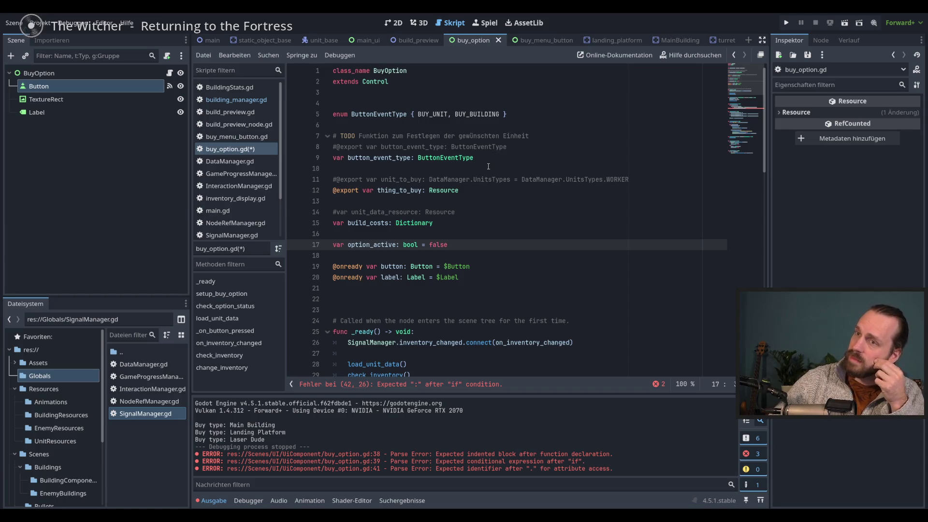
pyautogui.scroll(-4, 528, 189)
pyautogui.scroll(-2, 528, 189)
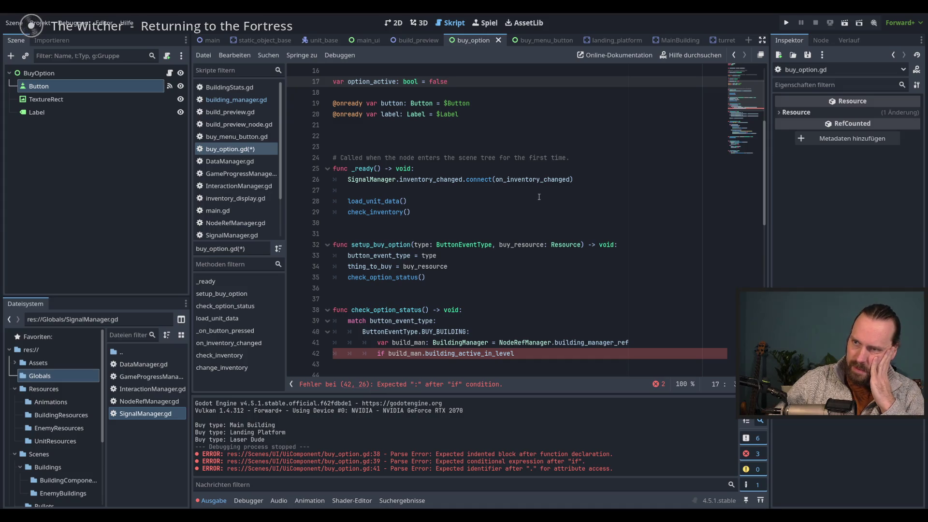
pyautogui.scroll(-2, 539, 197)
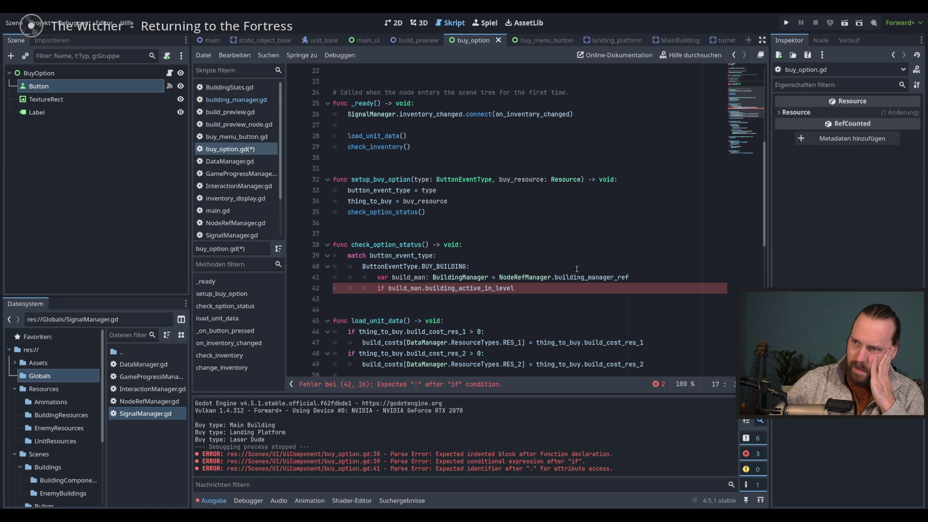
# Add a comma after the Resource-typed buy_resource parameter of setup_buy_option.
pyautogui.doubleClick(400, 180)
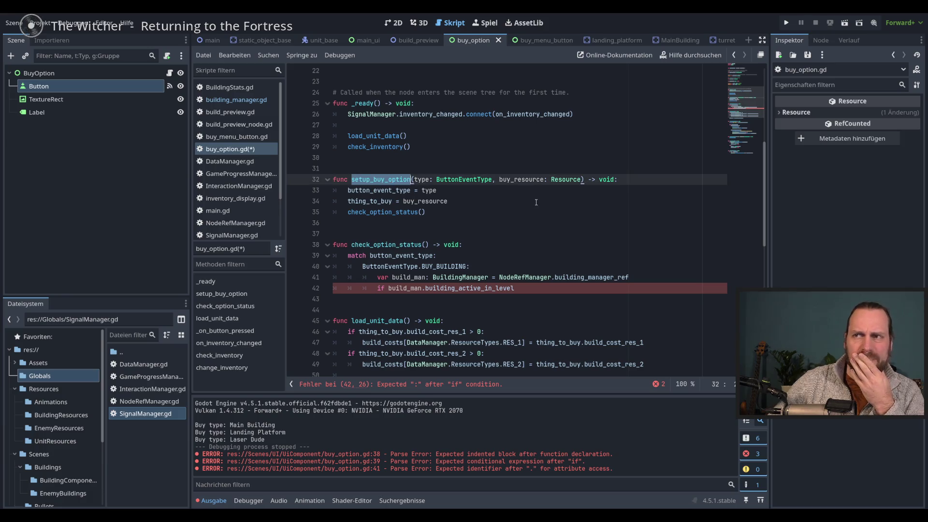
pyautogui.doubleClick(478, 180)
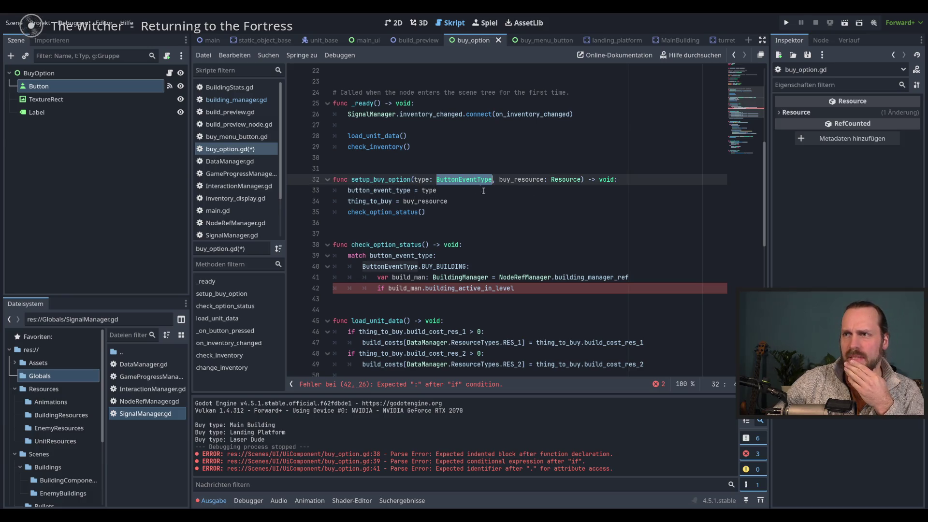
pyautogui.click(505, 192)
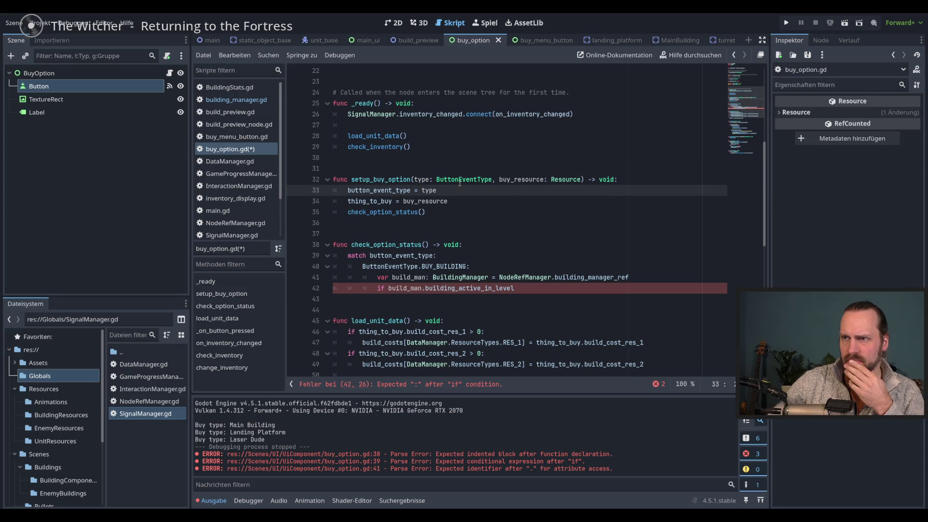
pyautogui.scroll(7, 444, 237)
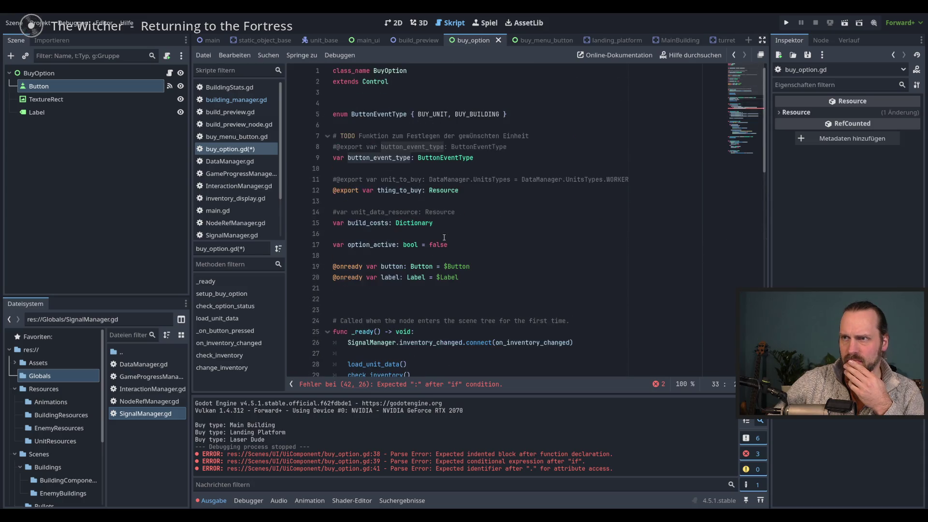
pyautogui.scroll(-6, 444, 238)
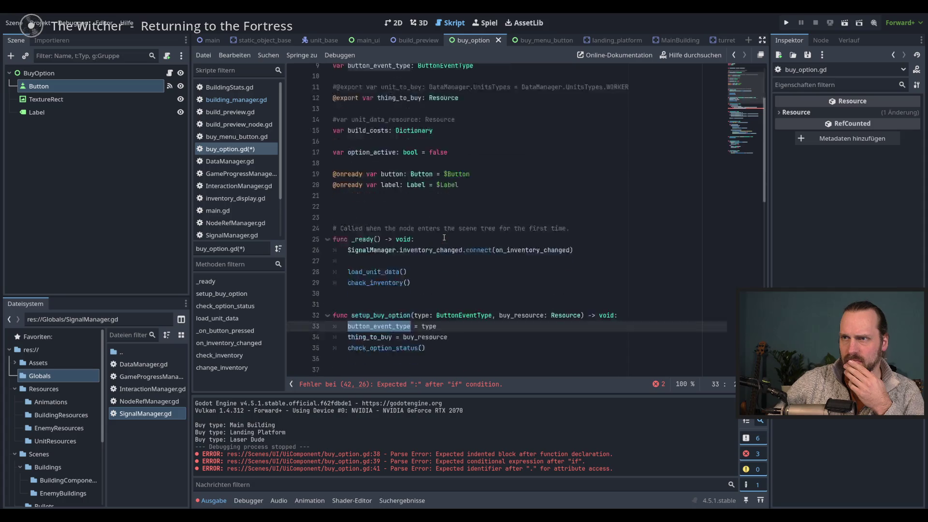
pyautogui.click(582, 214)
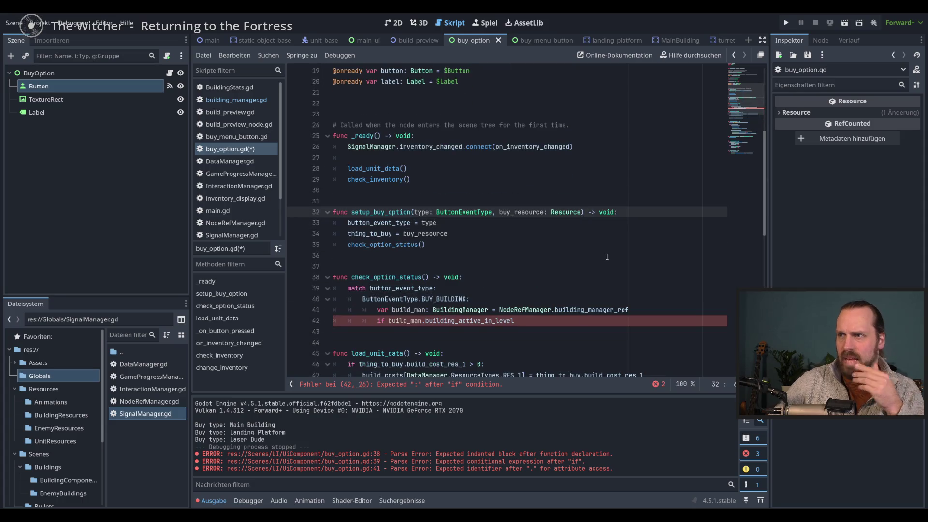
pyautogui.write(',')
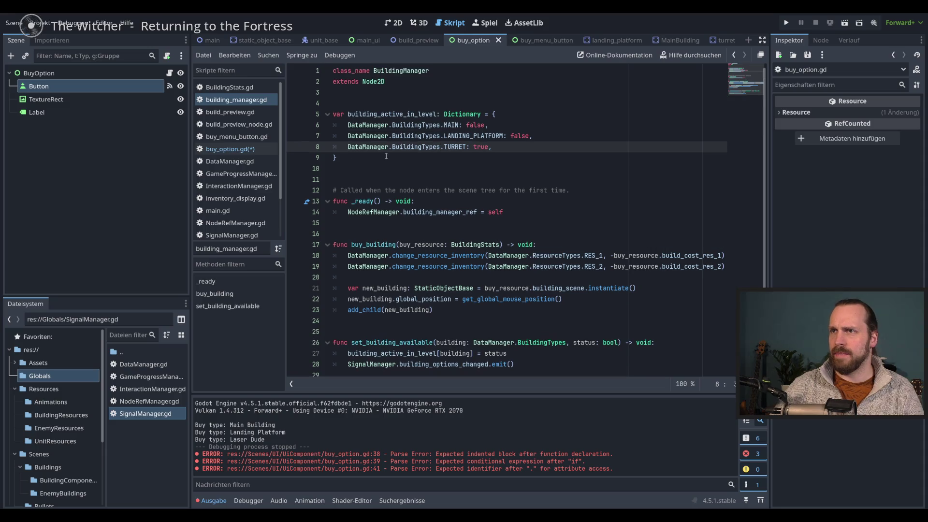
# Review units_data, buildings_data and BuildingTypes in DataManager.gd, then return to buy_option.gd line 42.
pyautogui.click(238, 162)
pyautogui.scroll(9, 413, 178)
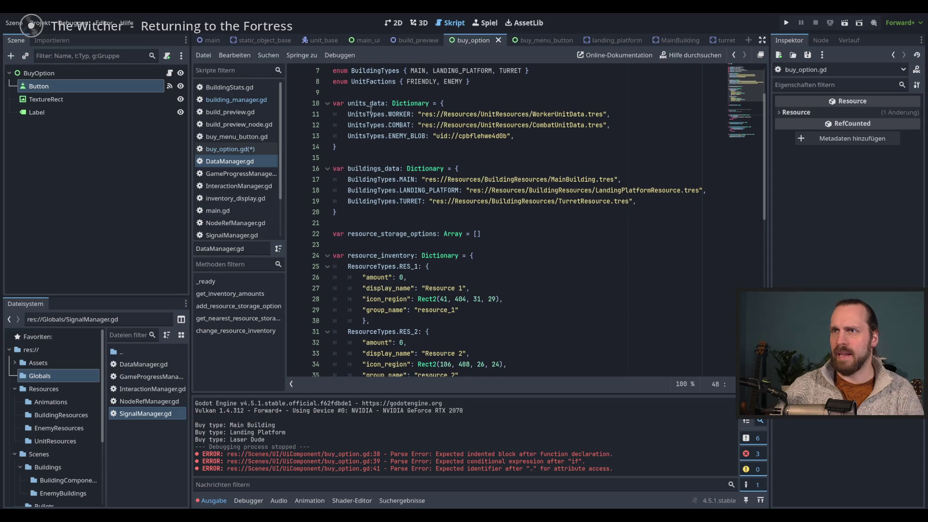
pyautogui.doubleClick(370, 104)
pyautogui.doubleClick(381, 169)
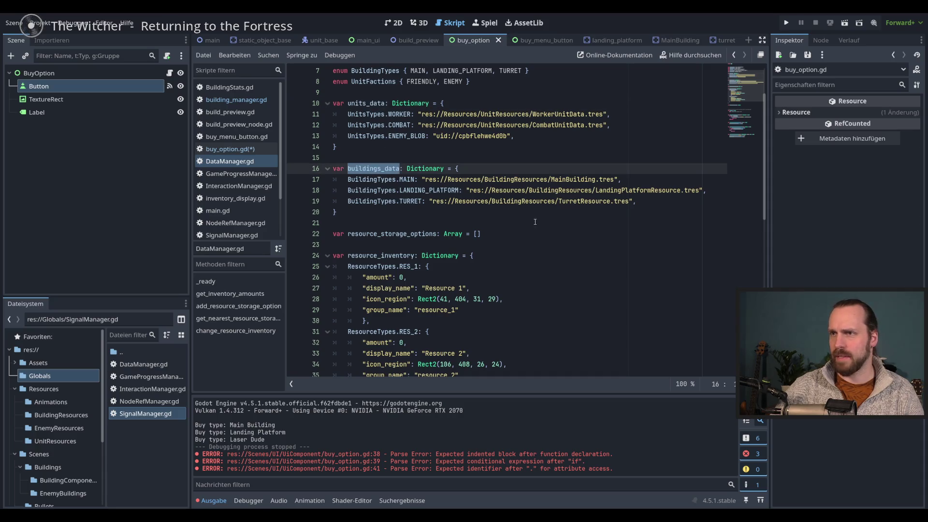
pyautogui.scroll(2, 535, 222)
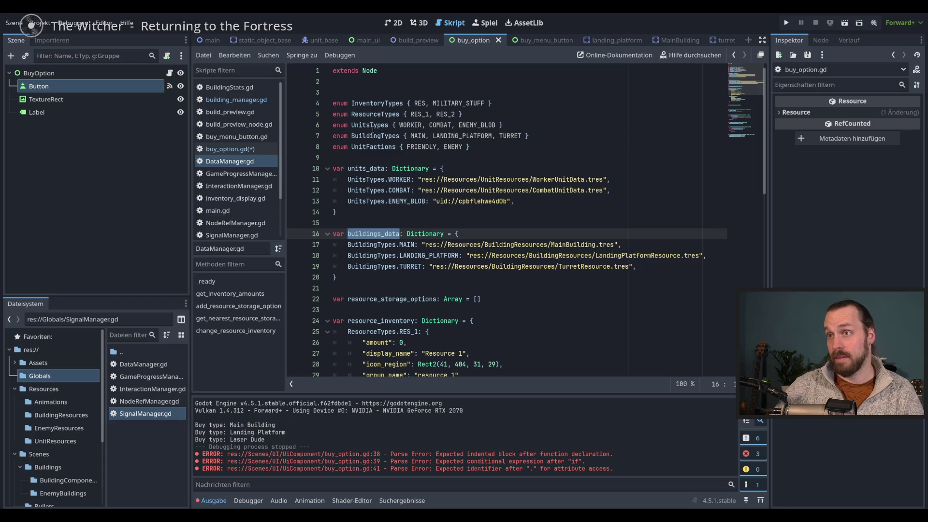
pyautogui.doubleClick(376, 136)
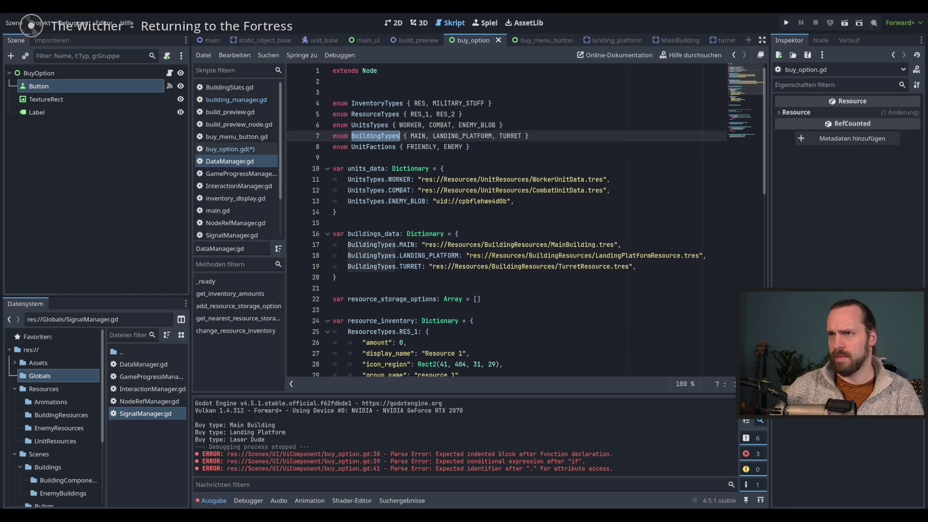
pyautogui.click(242, 149)
pyautogui.click(548, 323)
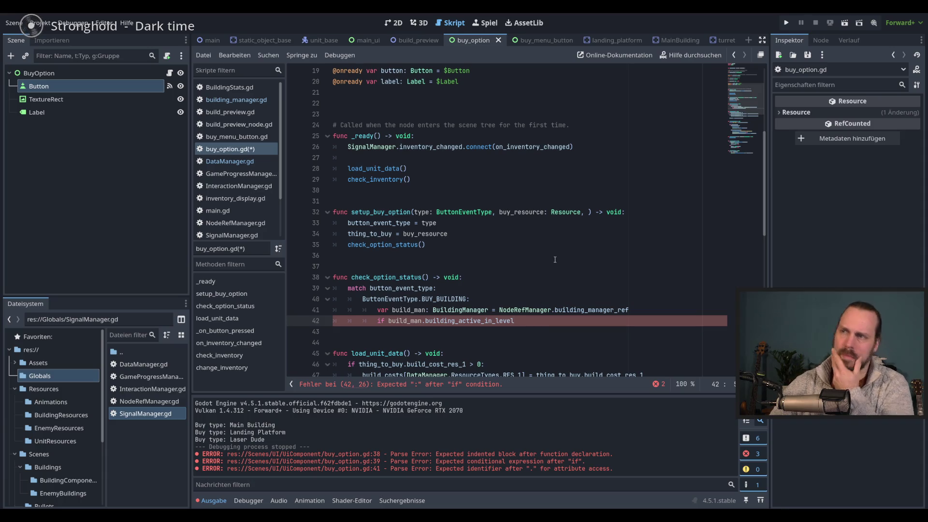
# Add a build_name: String parameter to the setup_buy_option signature on line 32 and save.
pyautogui.click(596, 209)
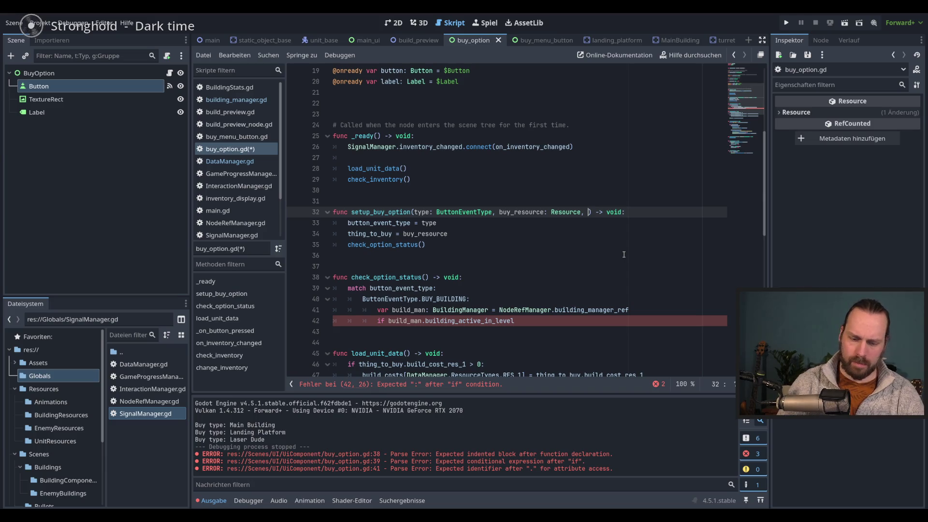
pyautogui.write('build_type:')
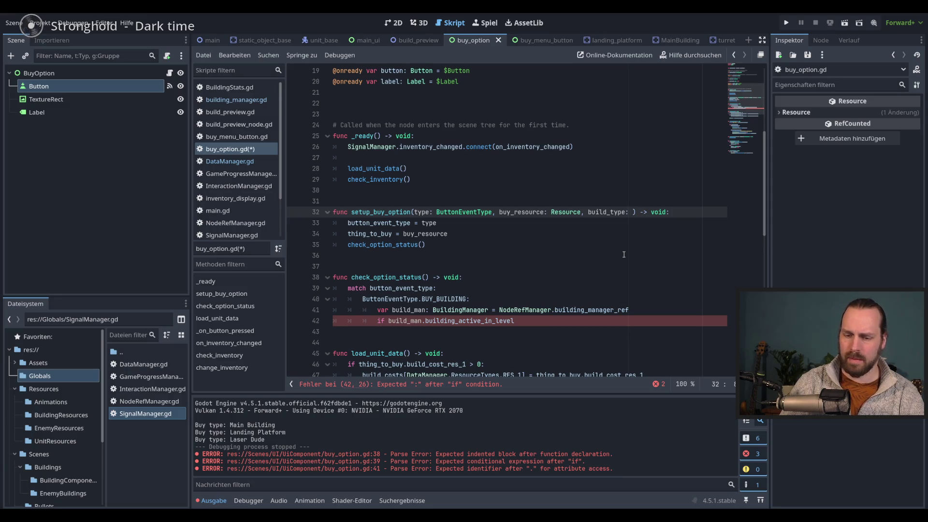
pyautogui.write(' String')
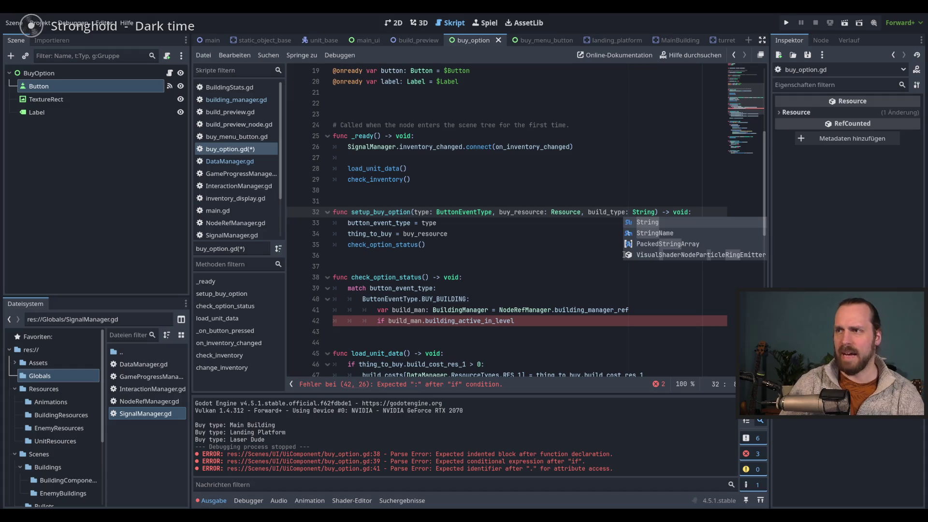
pyautogui.doubleClick(618, 213)
pyautogui.write('name')
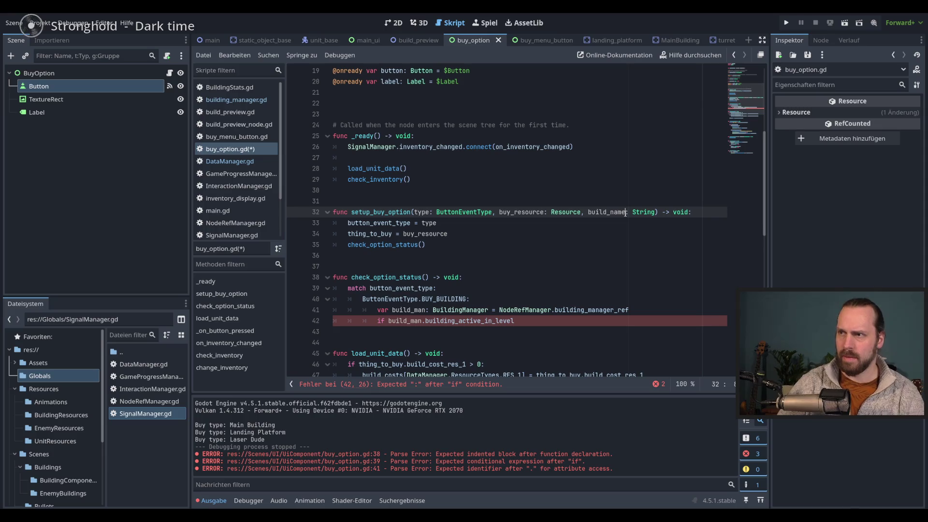
pyautogui.hotkey('ctrl', 's')
# Declare 'var build_name: String' on a new line below option_active.
pyautogui.click(515, 229)
pyautogui.press('Down')
pyautogui.scroll(6, 449, 206)
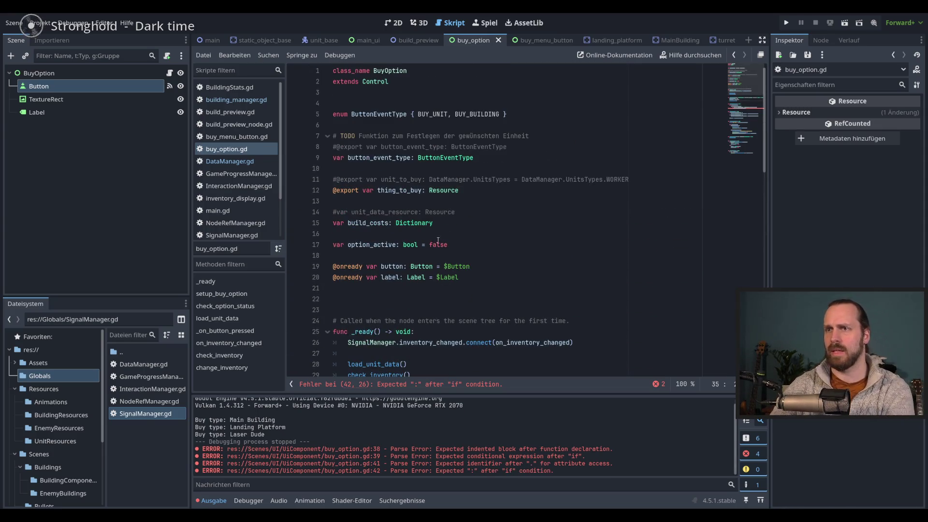
pyautogui.click(465, 245)
pyautogui.press('Return')
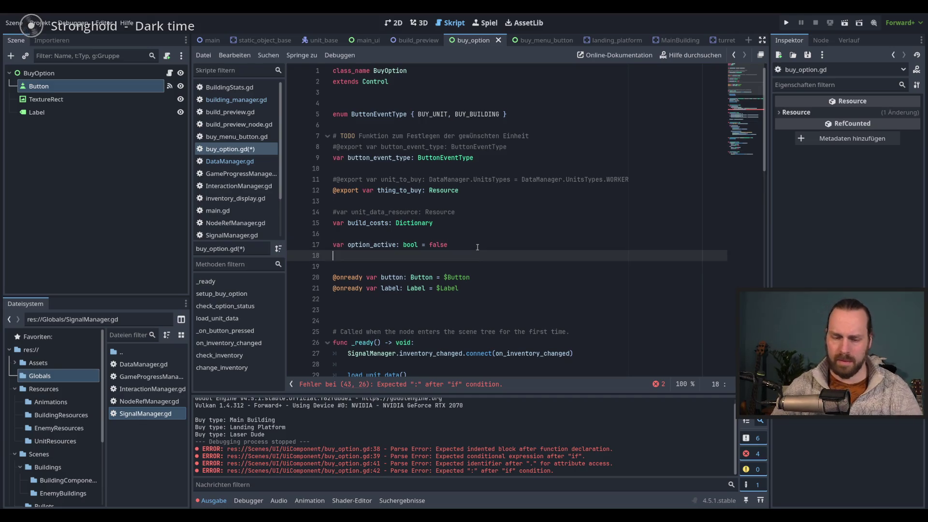
pyautogui.write('var build_name: ')
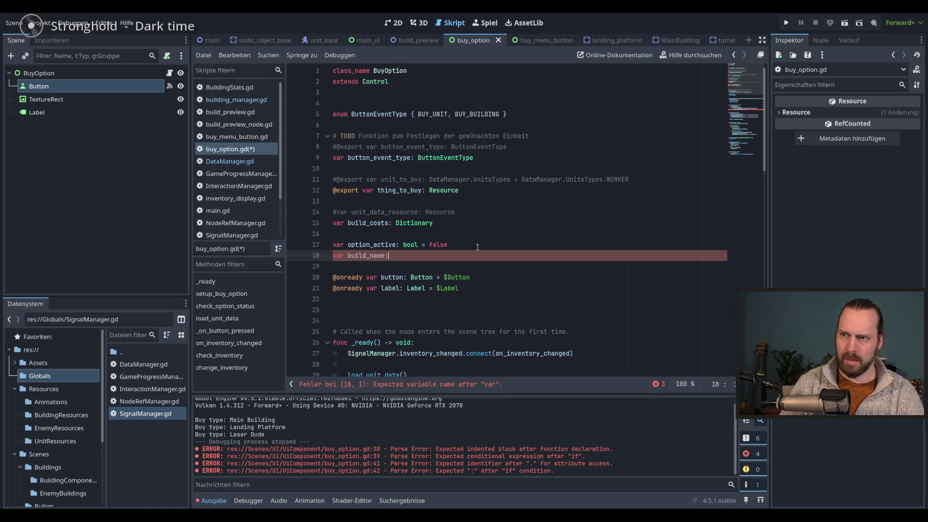
pyautogui.write('String')
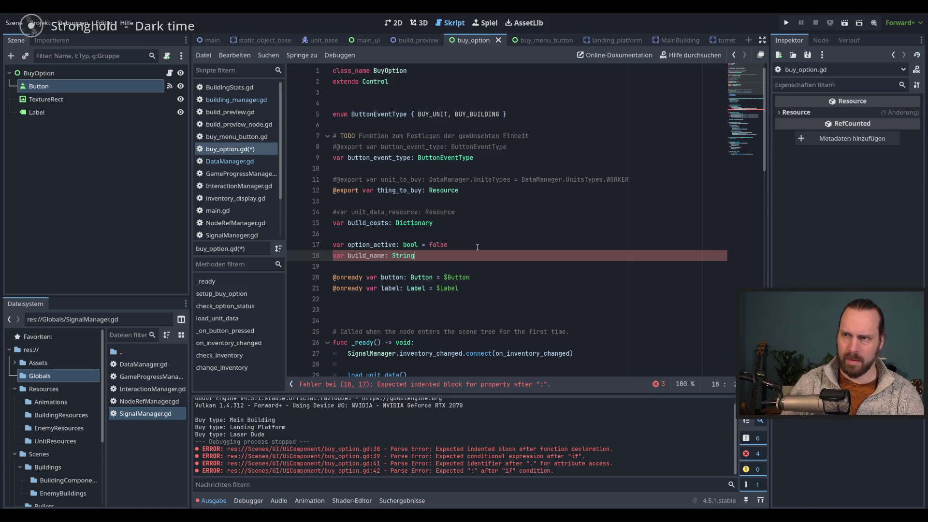
pyautogui.press('Escape')
# Add a 'build_name = build_name' assignment before the check_option_status call in setup_buy_option.
pyautogui.scroll(-6, 521, 279)
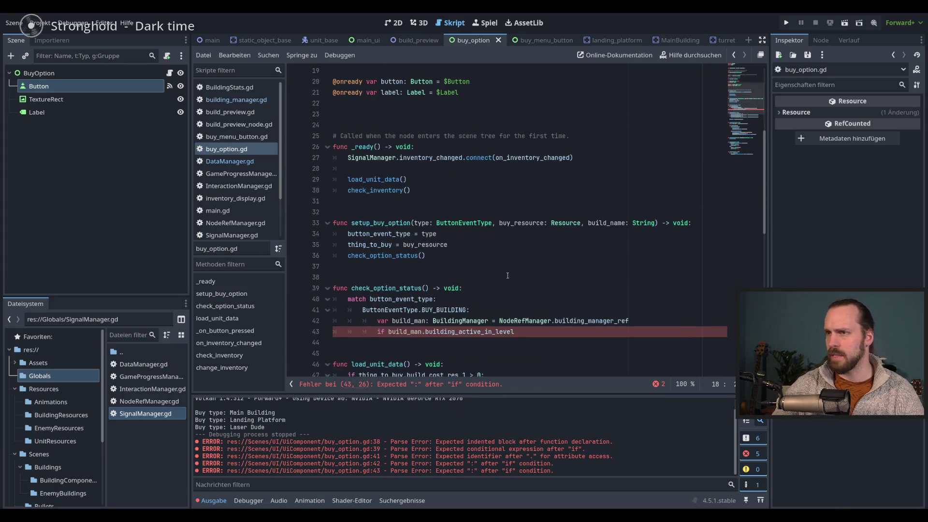
pyautogui.click(455, 261)
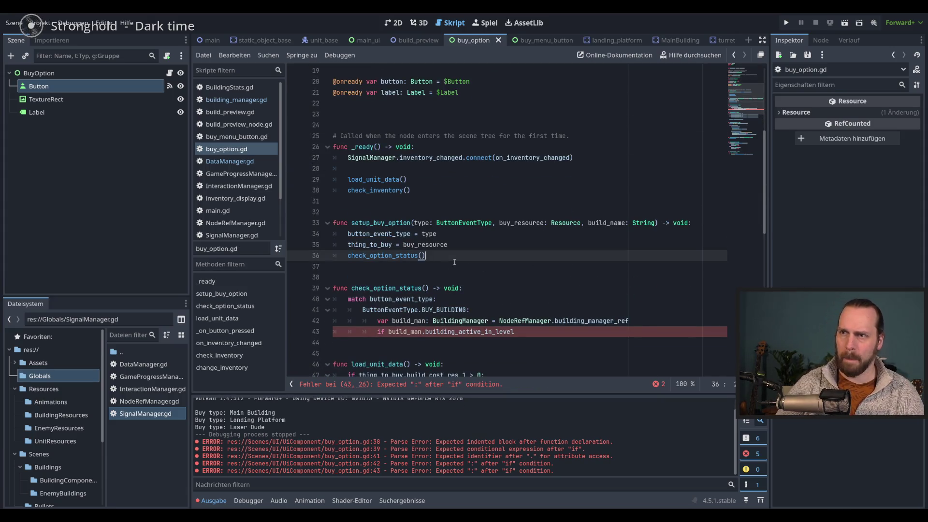
pyautogui.press('Up')
pyautogui.press('Up')
pyautogui.press('Down')
pyautogui.press('End')
pyautogui.press('Return')
pyautogui.write('bui')
pyautogui.press('Return')
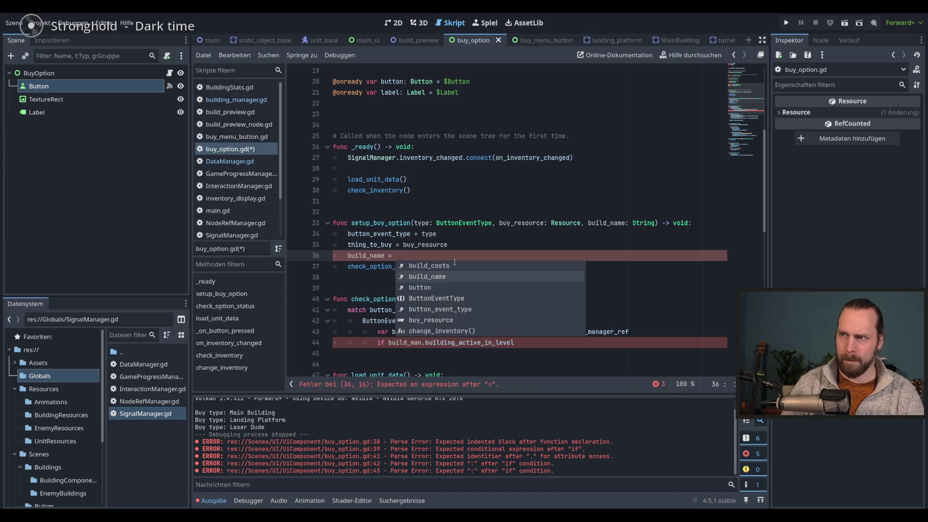
pyautogui.write('b')
pyautogui.press('Down')
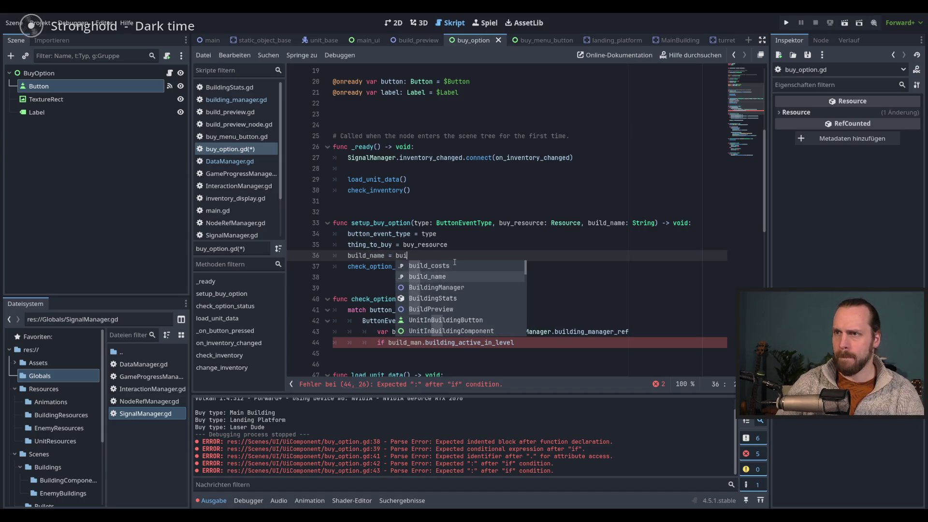
pyautogui.press('Return')
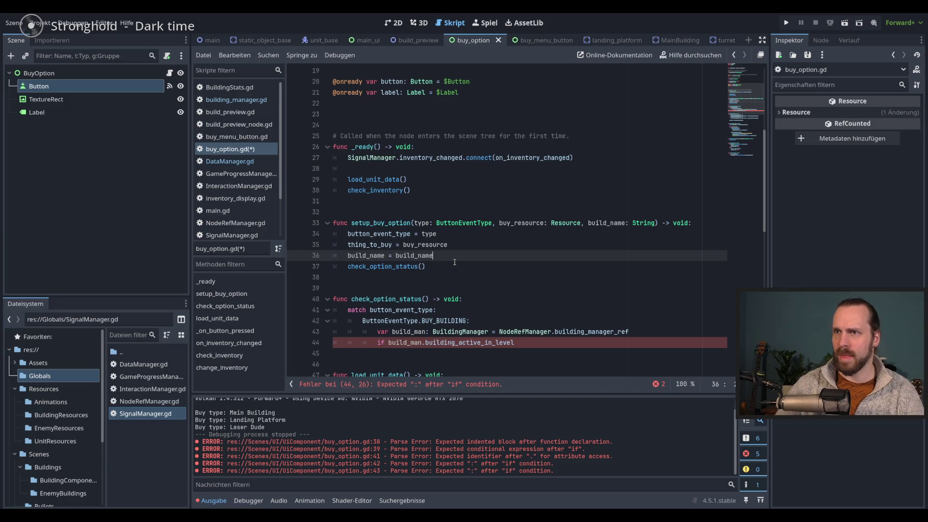
# Rename the parameter to build_name_ref so the assignment reads 'build_name = build_name_ref'.
pyautogui.moveTo(610, 223); pyautogui.dragTo(588, 223)
pyautogui.press('BackSpace')
pyautogui.moveTo(418, 255); pyautogui.dragTo(396, 255)
pyautogui.press('BackSpace')
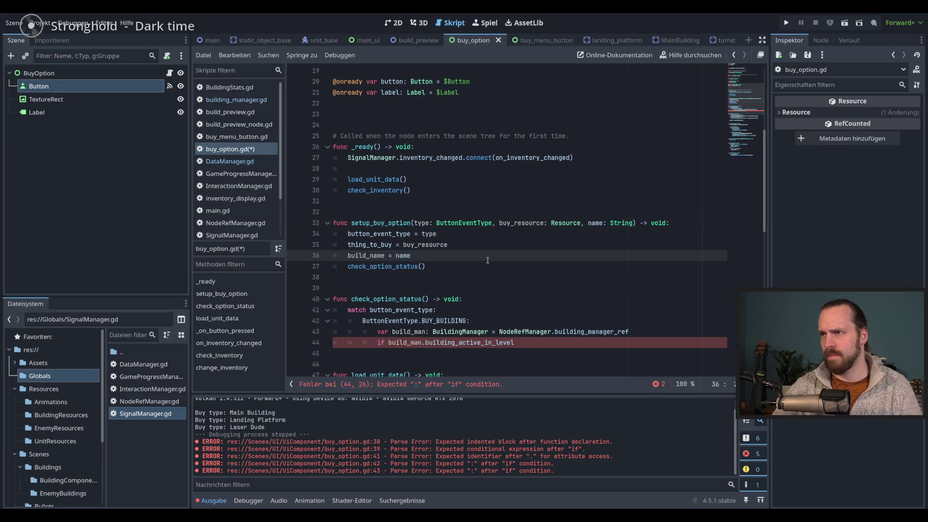
pyautogui.hotkey('ctrl', 's')
pyautogui.doubleClick(593, 223)
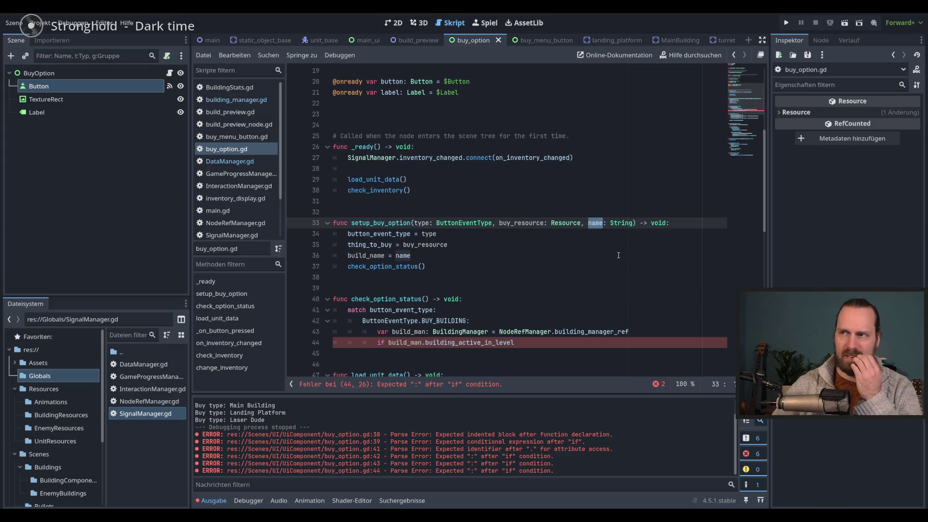
pyautogui.write('build_')
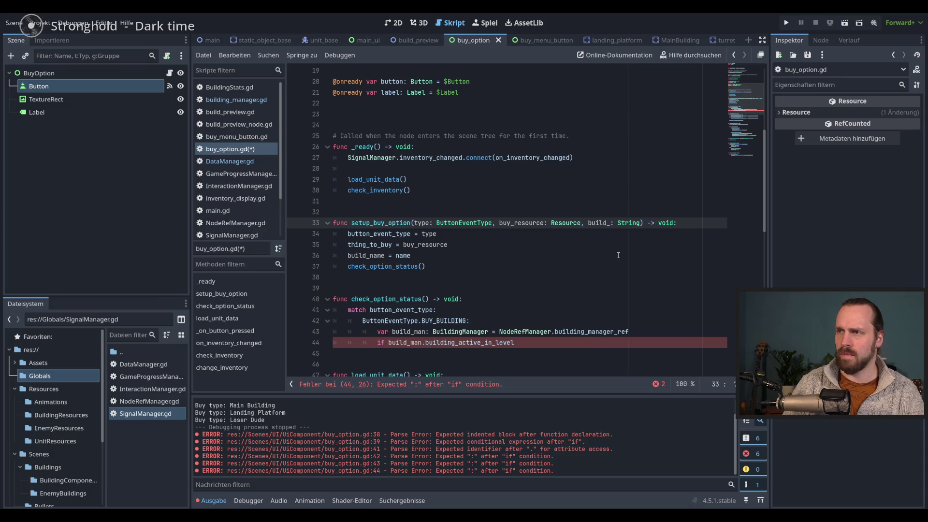
pyautogui.write('name_')
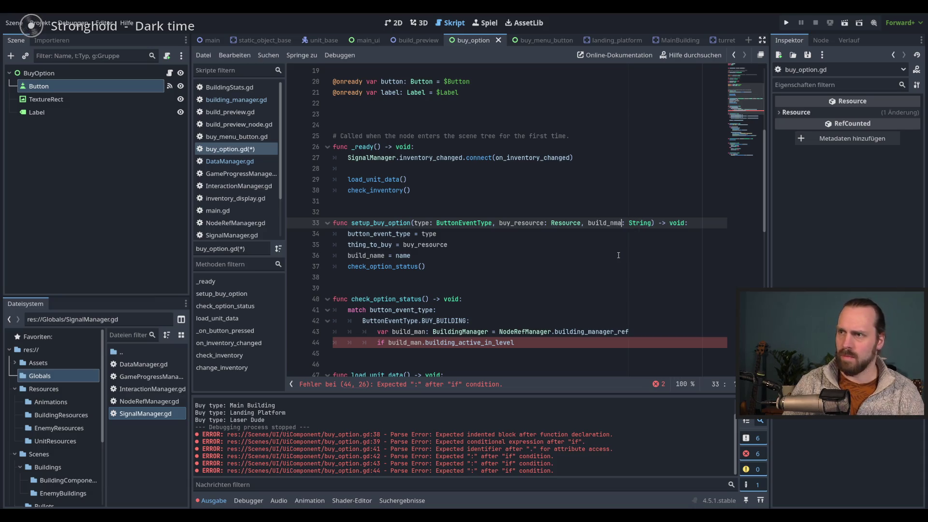
pyautogui.write('ref')
pyautogui.doubleClick(617, 221)
pyautogui.hotkey('ctrl', 'c')
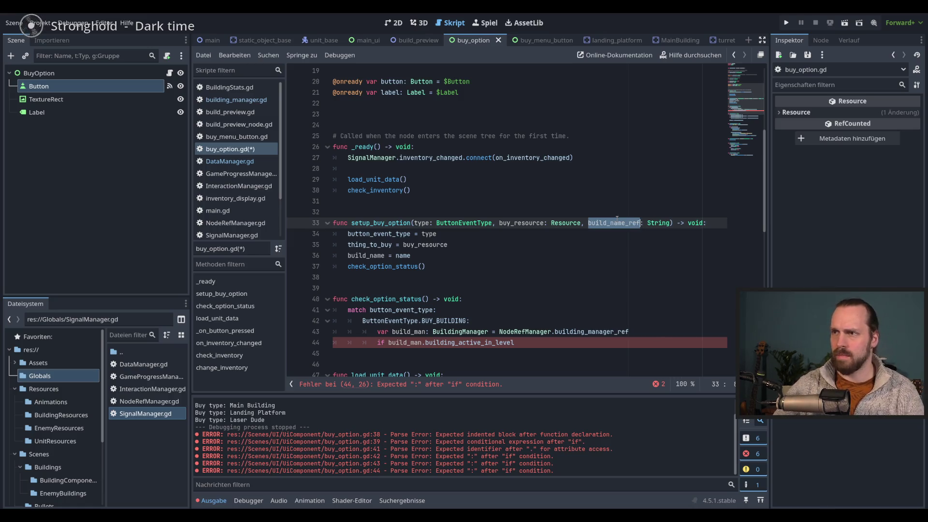
pyautogui.doubleClick(406, 256)
pyautogui.hotkey('ctrl', 'v')
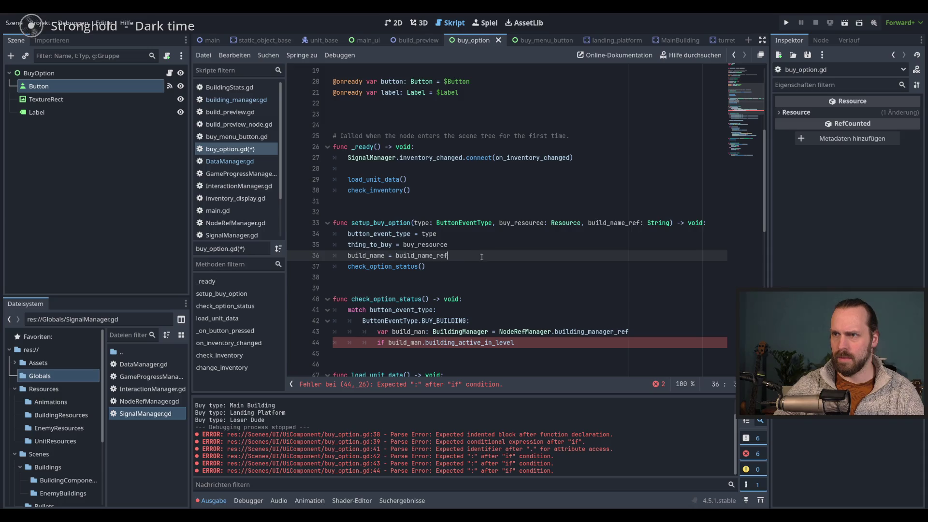
pyautogui.scroll(-2, 541, 281)
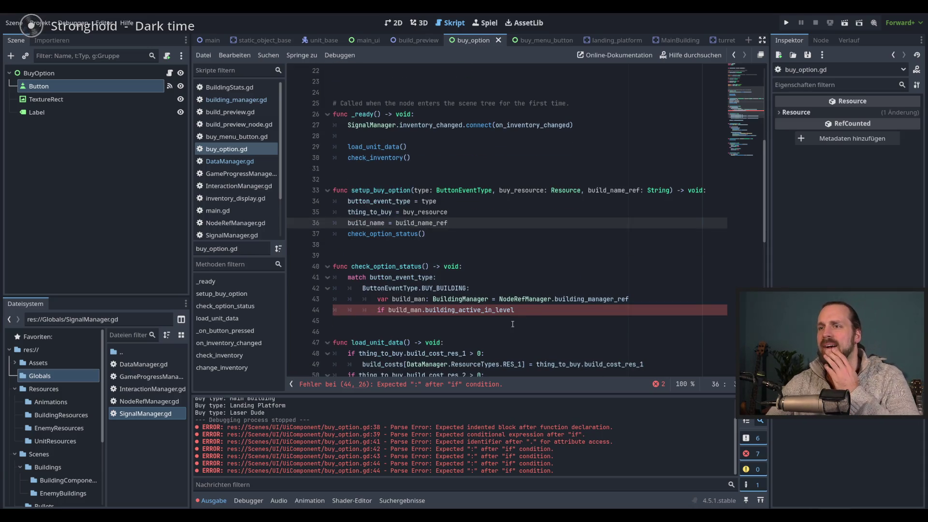
# Find every setup_buy_option call in the project with Find in Files, jumping to buy_menu_button.gd.
pyautogui.click(536, 309)
pyautogui.doubleClick(408, 310)
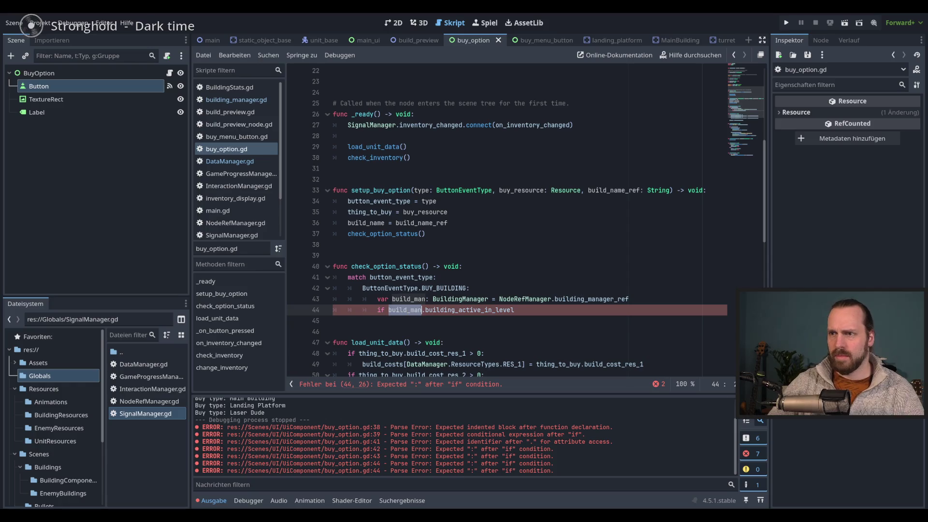
pyautogui.click(547, 311)
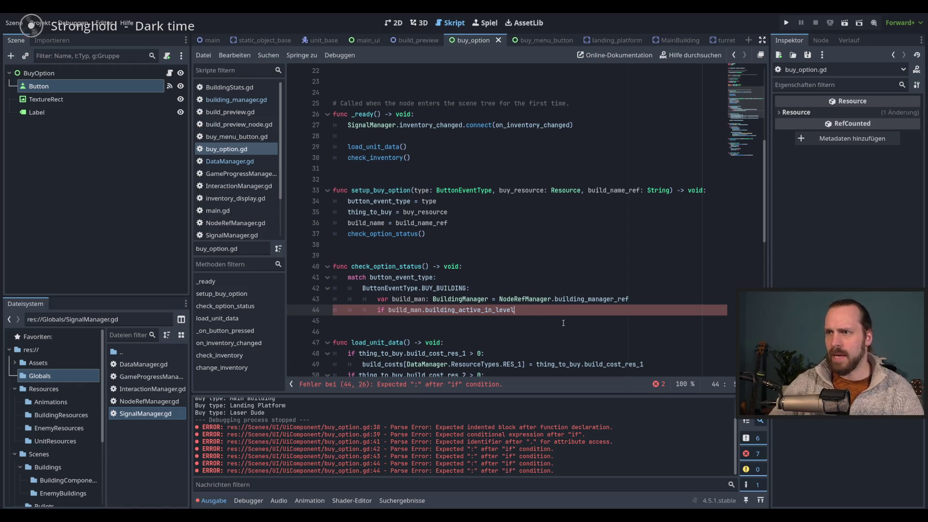
pyautogui.doubleClick(409, 190)
pyautogui.hotkey('ctrl', 'f')
pyautogui.hotkey('ctrl', 'shift', 'f')
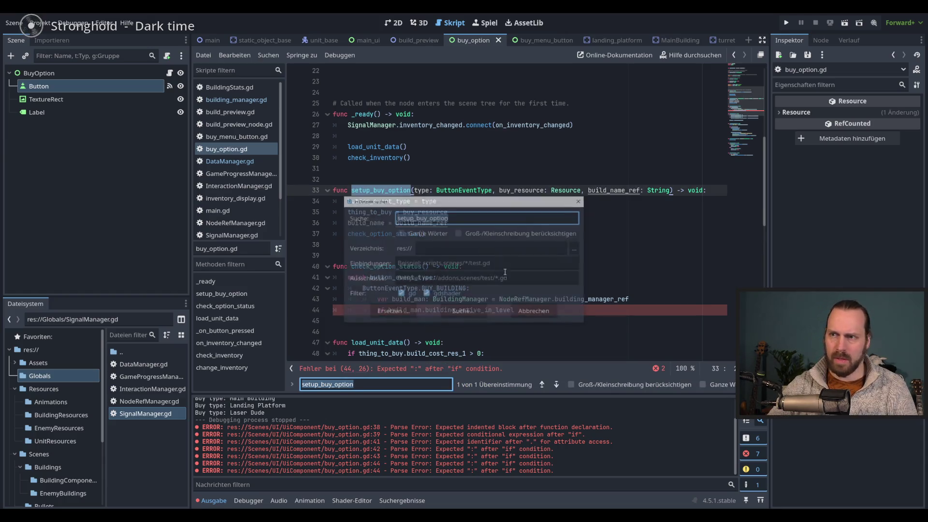
pyautogui.click(473, 313)
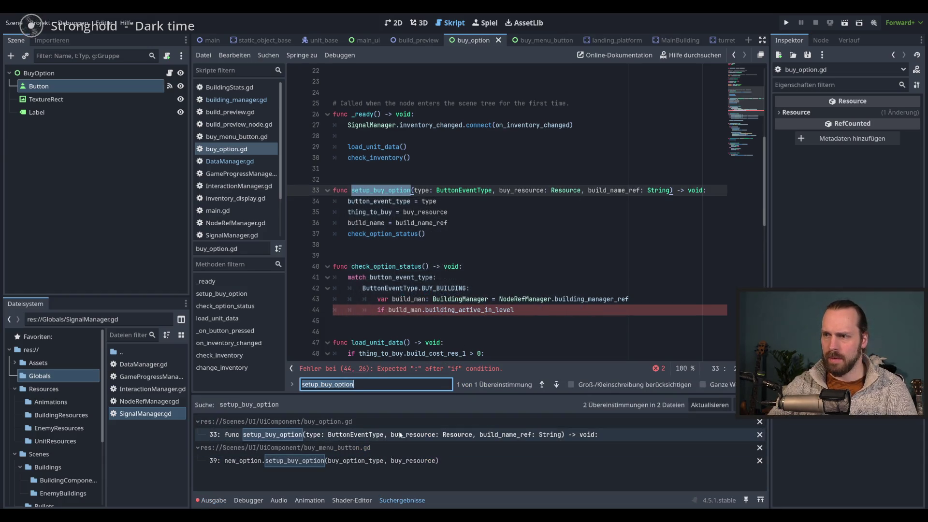
pyautogui.click(387, 461)
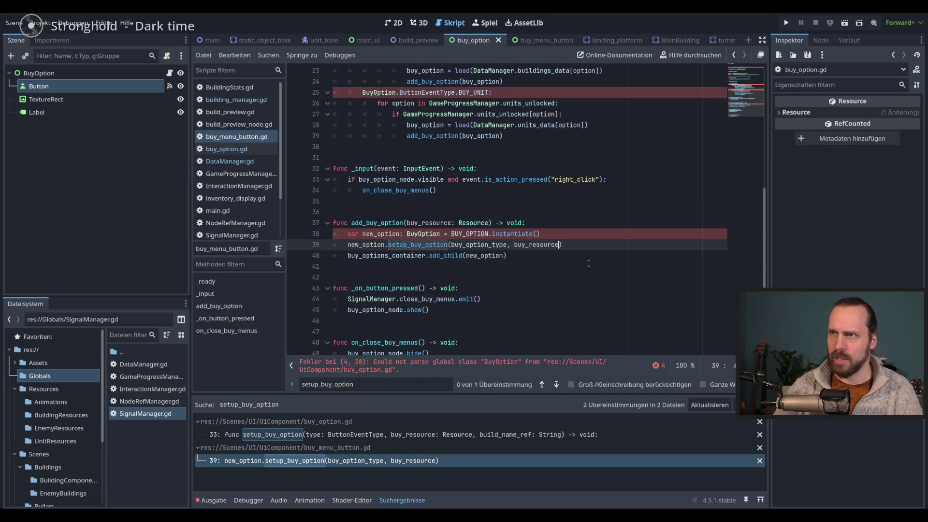
# Comment out the unfinished if check on line 44 of buy_option.gd and save.
pyautogui.click(232, 150)
pyautogui.hotkey('ctrl', 'k')
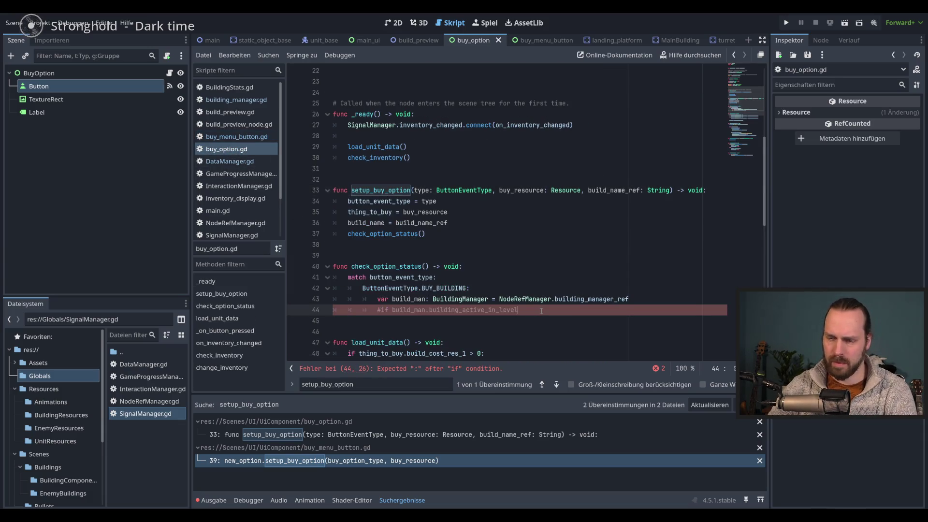
pyautogui.hotkey('ctrl', 's')
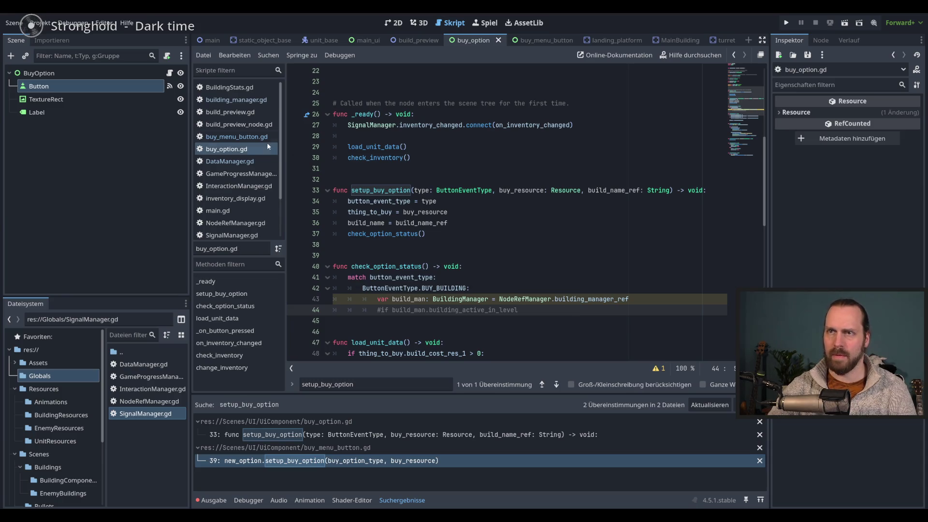
pyautogui.click(239, 137)
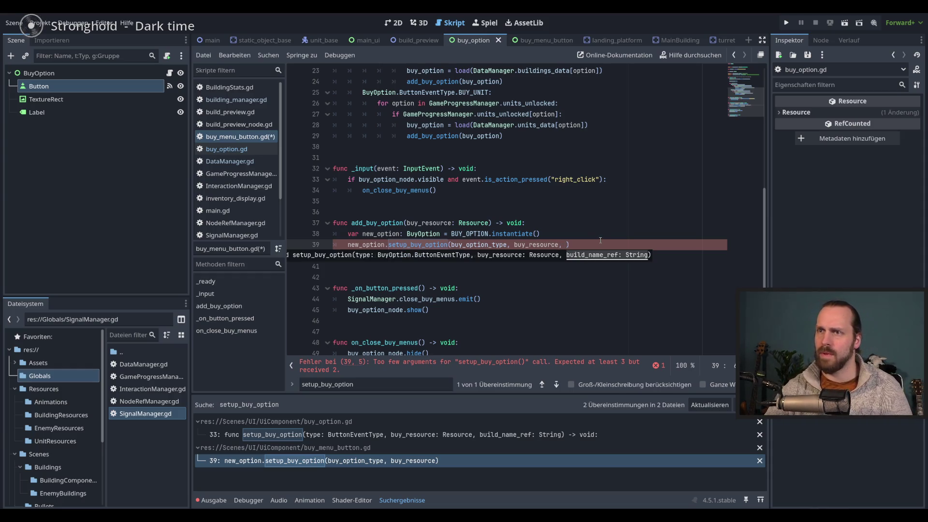
# Add a build_name_ref: String parameter to add_buy_option in buy_menu_button.gd.
pyautogui.scroll(7, 600, 240)
pyautogui.scroll(-7, 600, 241)
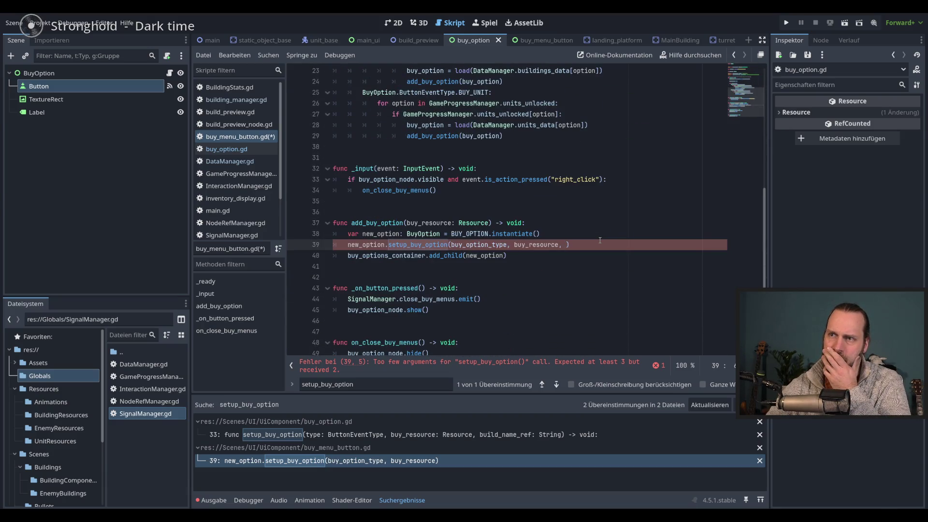
pyautogui.scroll(4, 600, 240)
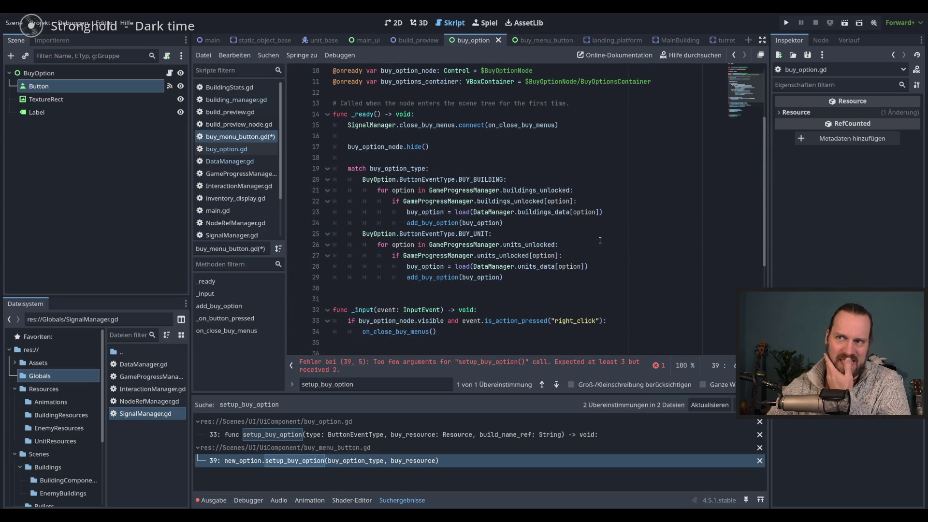
pyautogui.scroll(3, 600, 241)
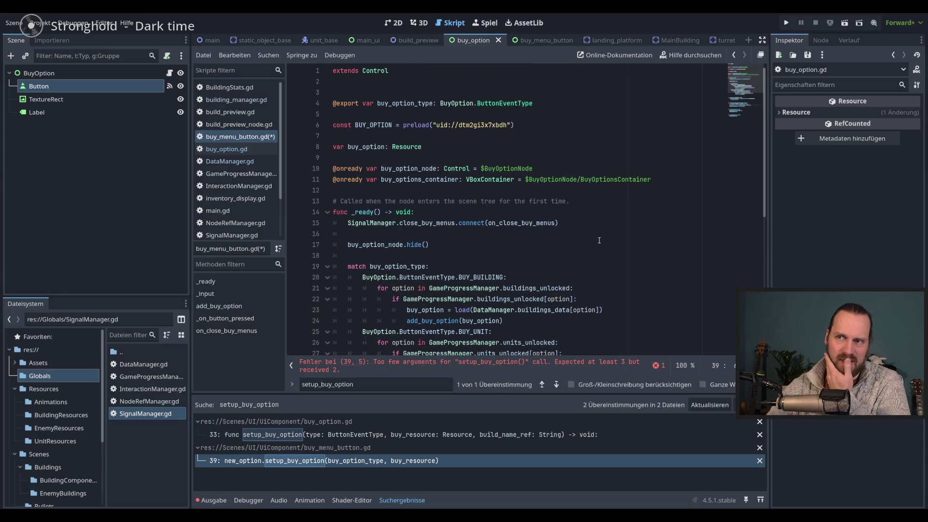
pyautogui.scroll(-2, 599, 240)
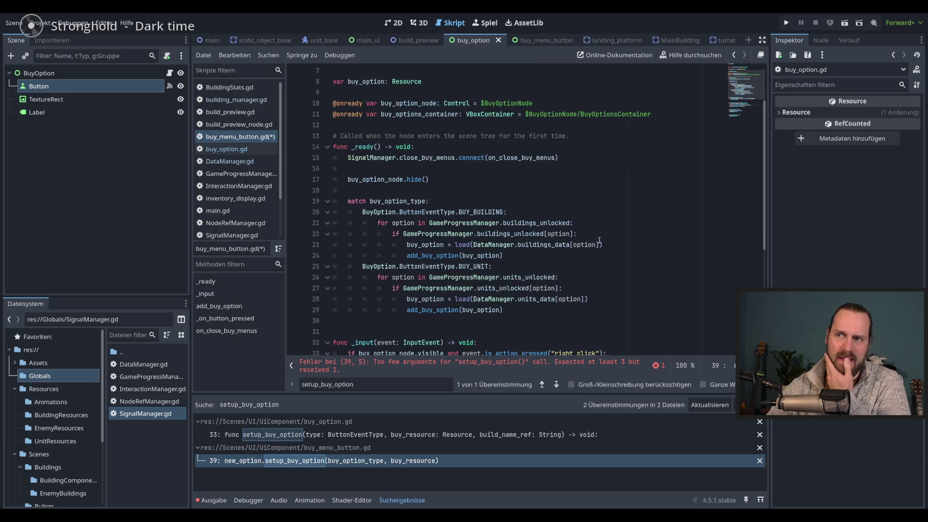
pyautogui.scroll(-4, 599, 240)
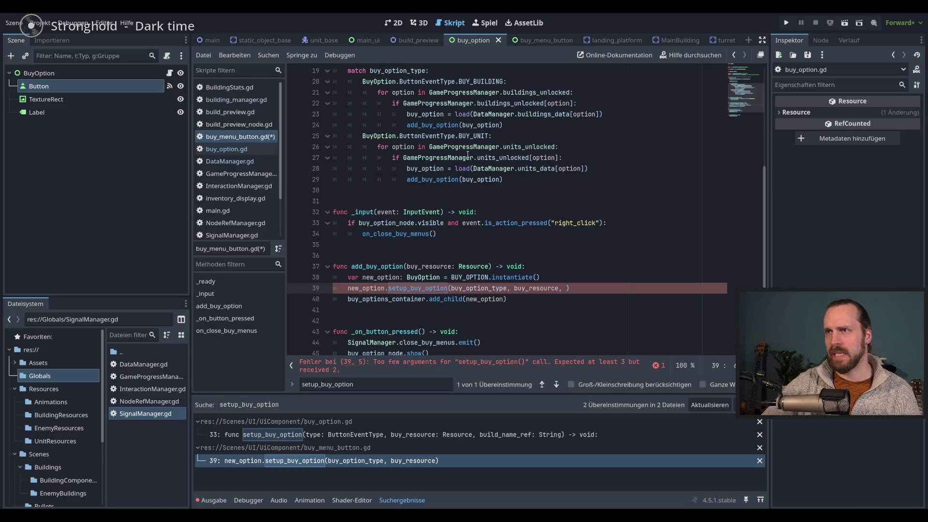
pyautogui.scroll(1, 486, 155)
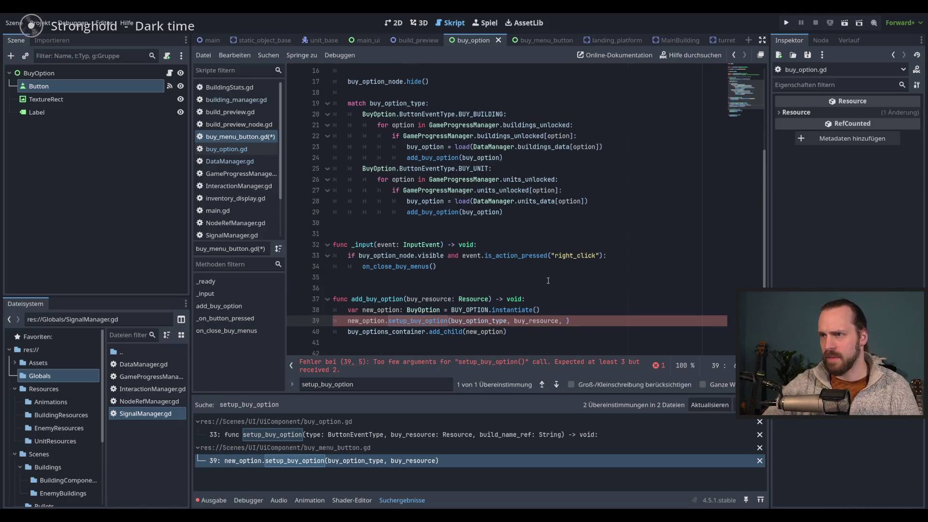
pyautogui.click(487, 300)
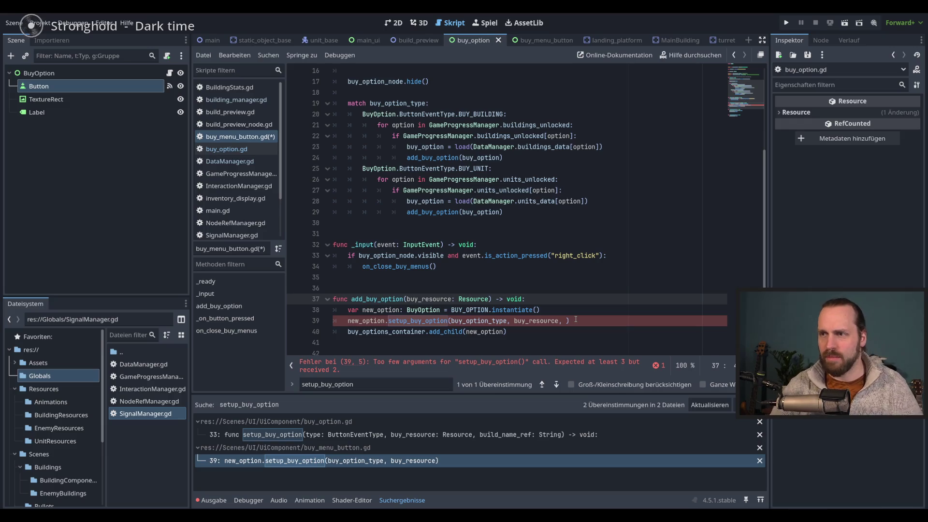
pyautogui.write(', ')
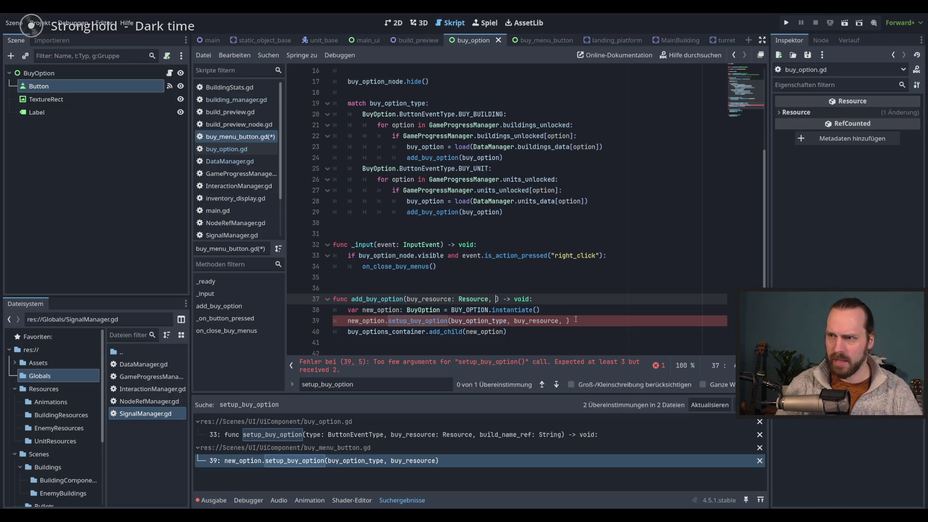
pyautogui.write('build')
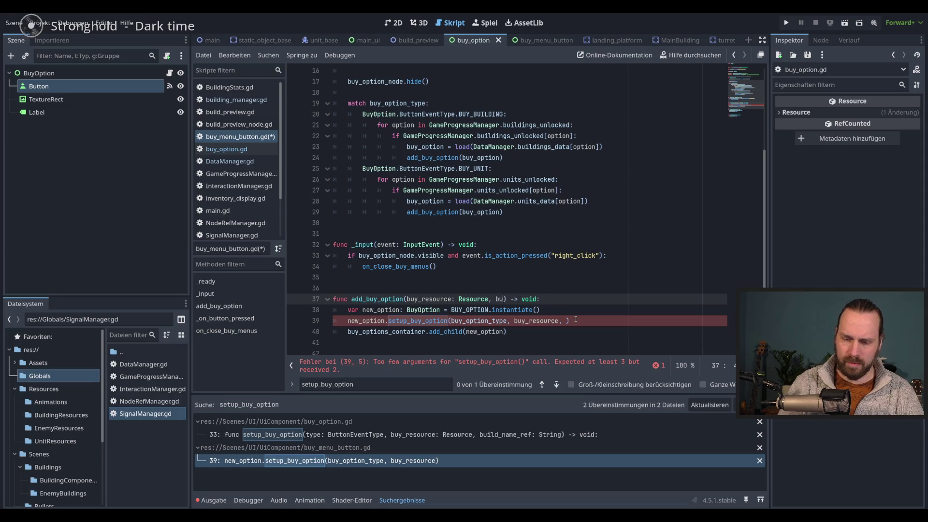
pyautogui.write('_name_ref')
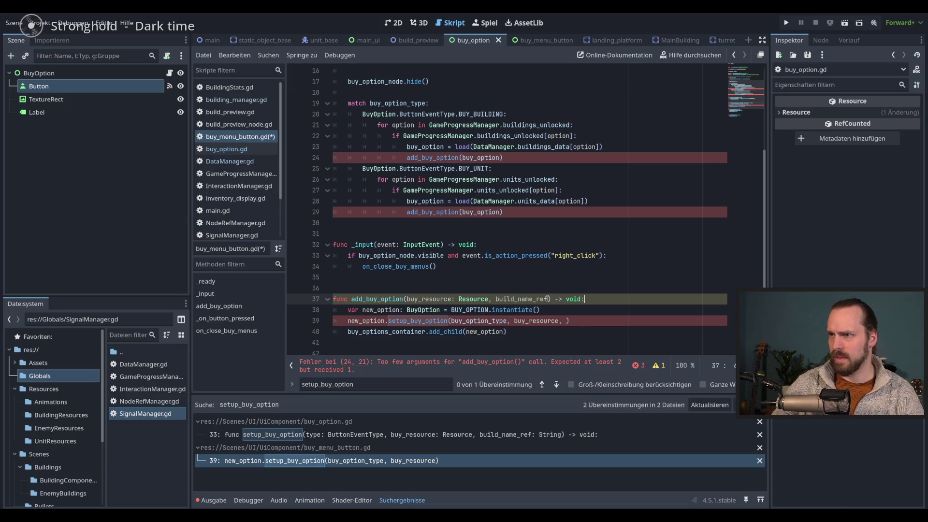
pyautogui.write(': String')
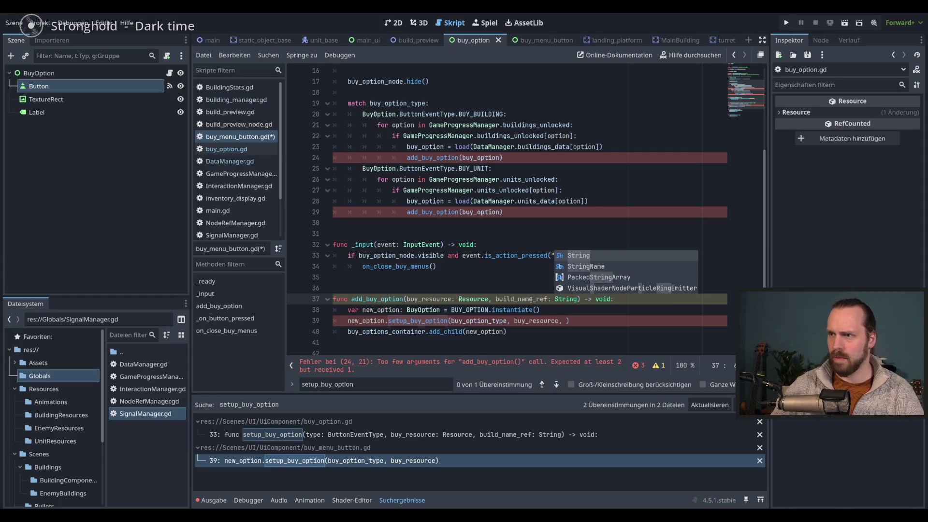
pyautogui.press('Escape')
# Pass build_name_ref into setup_buy_option, save, and add a comma to line 24's add_buy_option call.
pyautogui.click(567, 321)
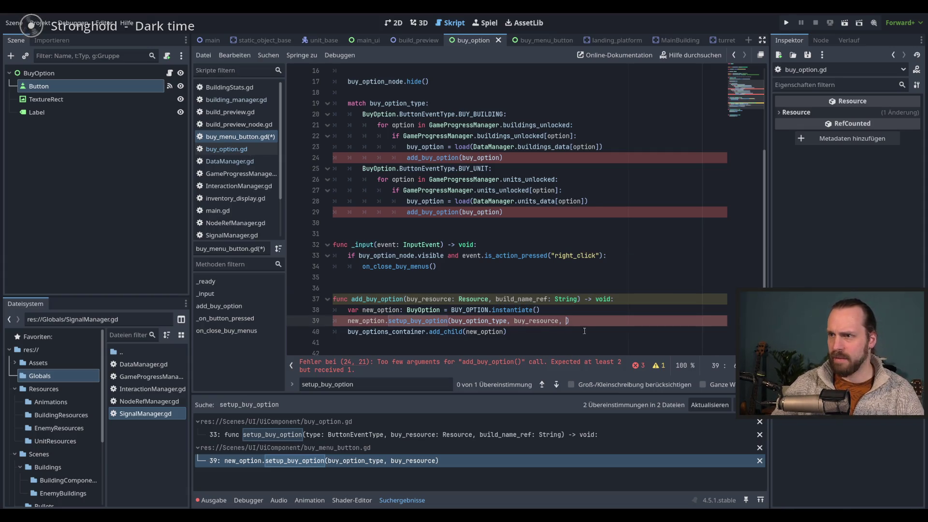
pyautogui.write('build_name_ref')
pyautogui.click(638, 292)
pyautogui.hotkey('ctrl', 's')
pyautogui.click(500, 158)
pyautogui.write(',')
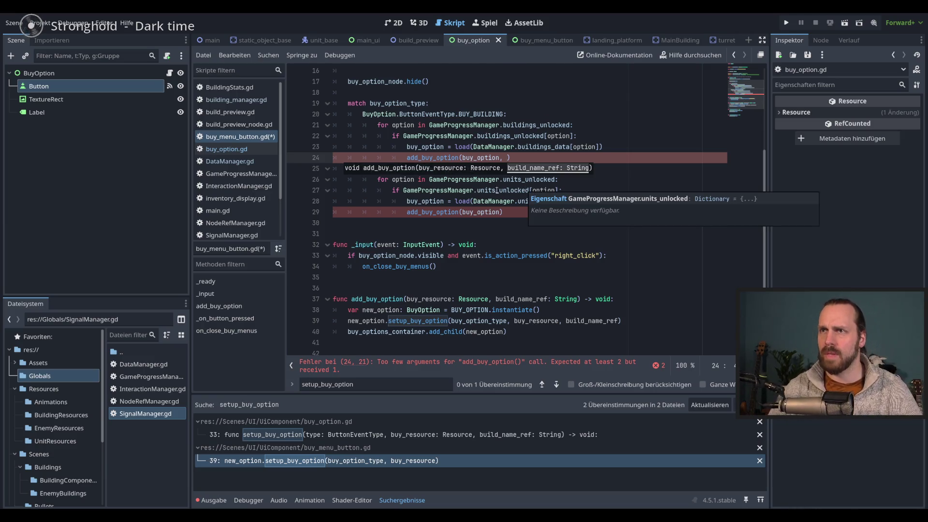
pyautogui.scroll(2, 616, 208)
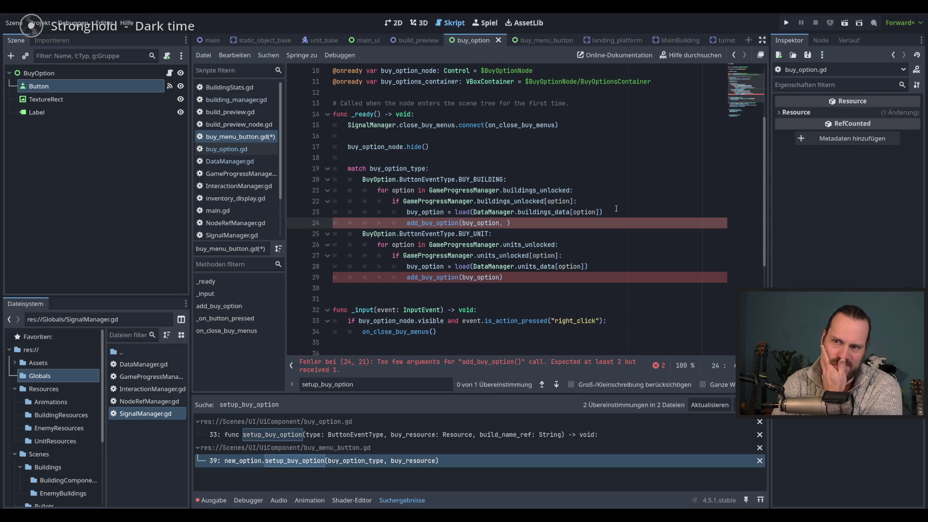
pyautogui.press('Escape')
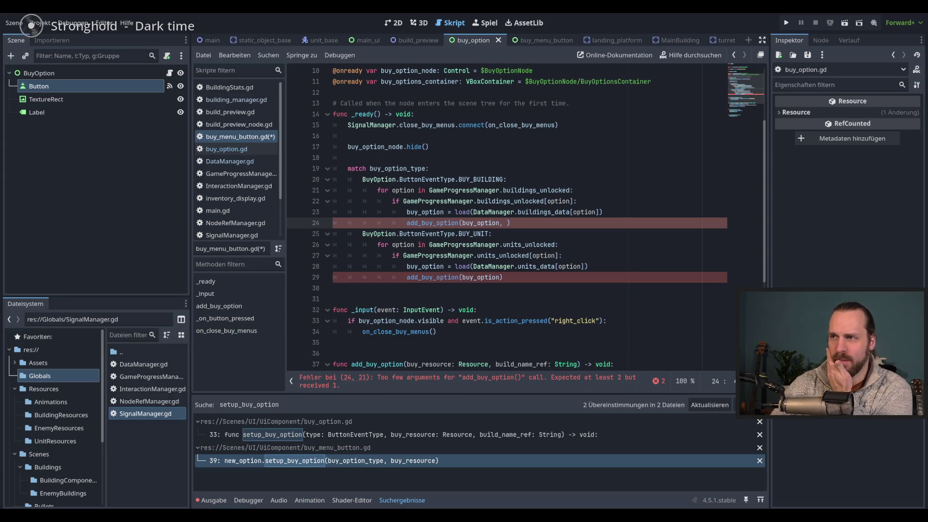
pyautogui.press('Escape')
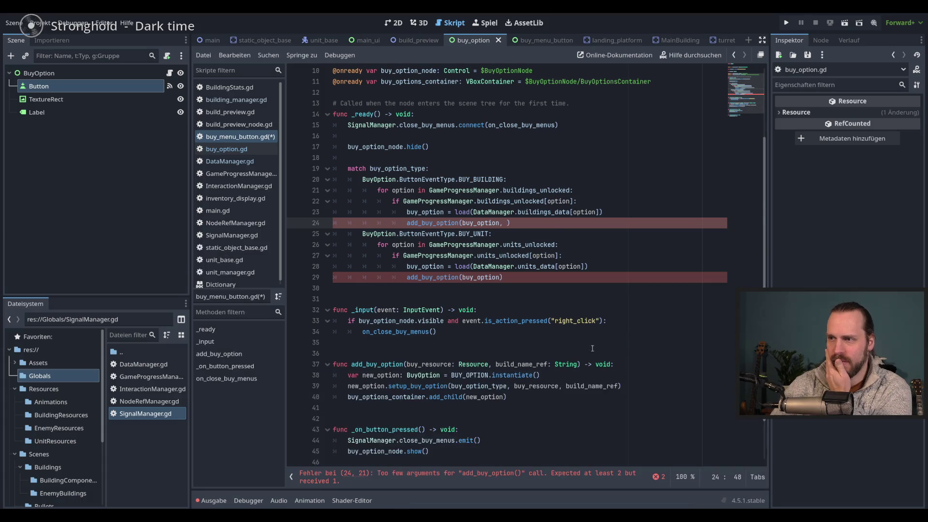
# Pass option as the second argument in line 24's add_buy_option call.
pyautogui.click(620, 213)
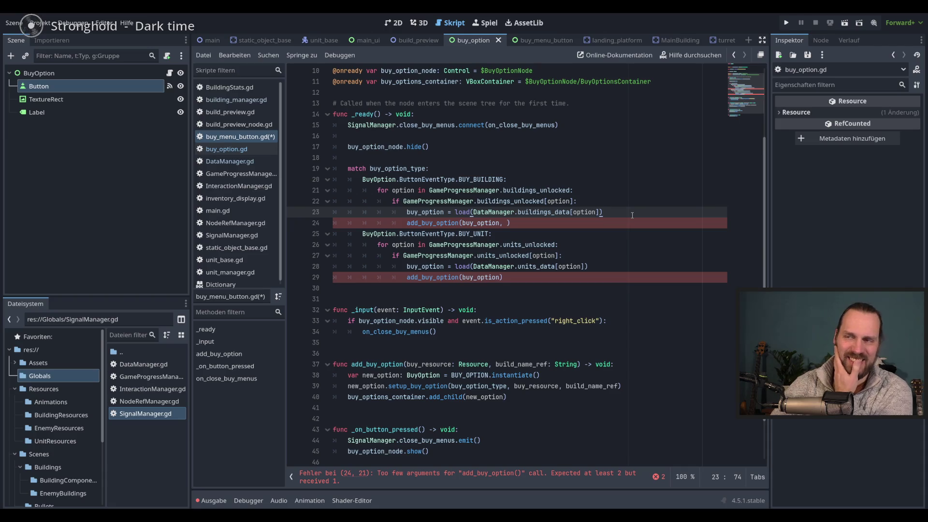
pyautogui.press('Down')
pyautogui.press('Left')
pyautogui.press('Left')
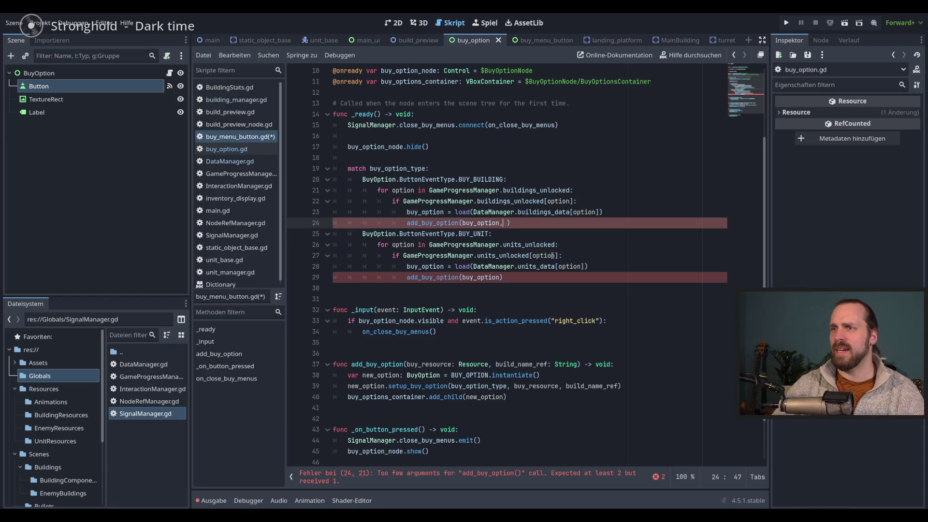
pyautogui.press('Right')
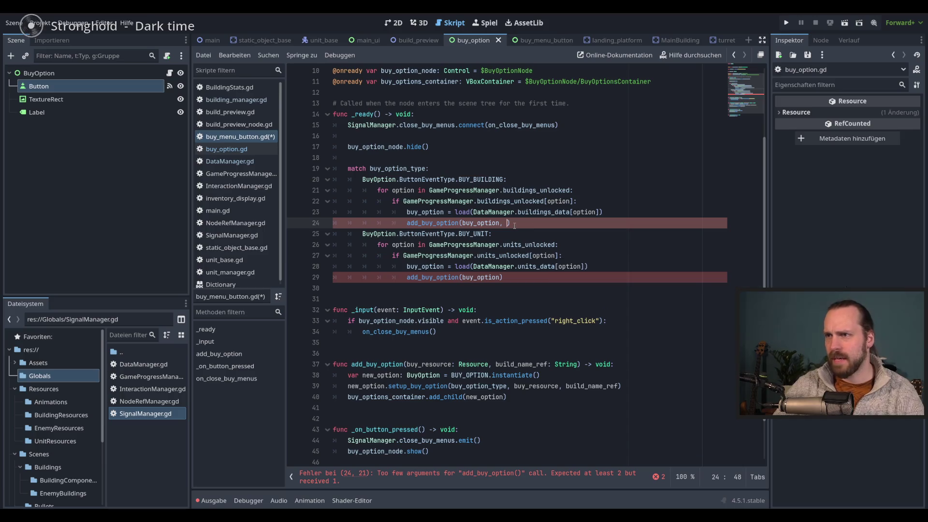
pyautogui.scroll(3, 504, 198)
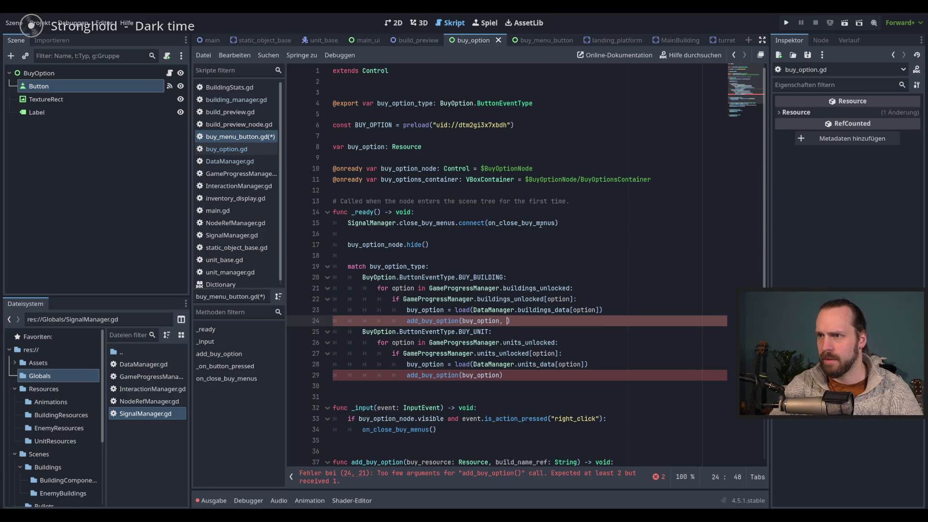
pyautogui.scroll(-3, 540, 224)
pyautogui.moveTo(479, 180)
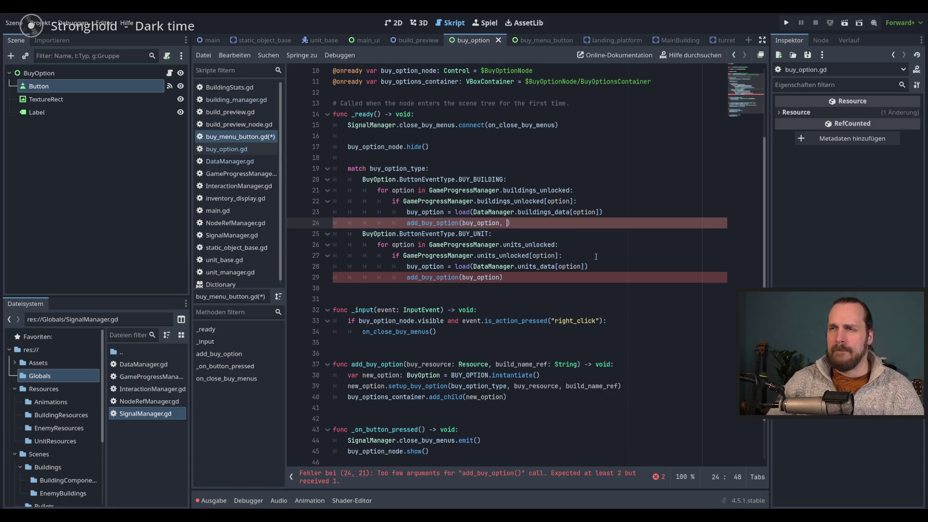
pyautogui.write('option')
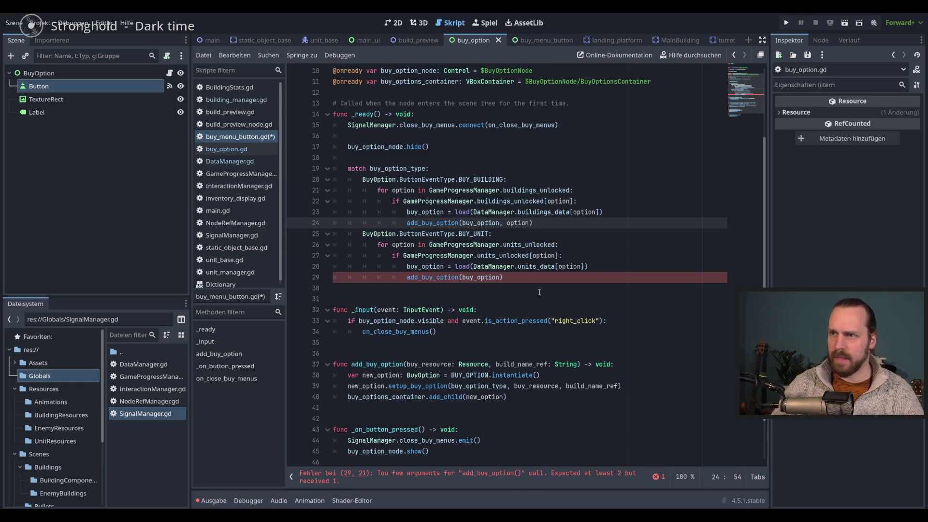
# Add ', option' to line 29's add_buy_option call, save, and run the project with F5.
pyautogui.click(501, 277)
pyautogui.write(', option')
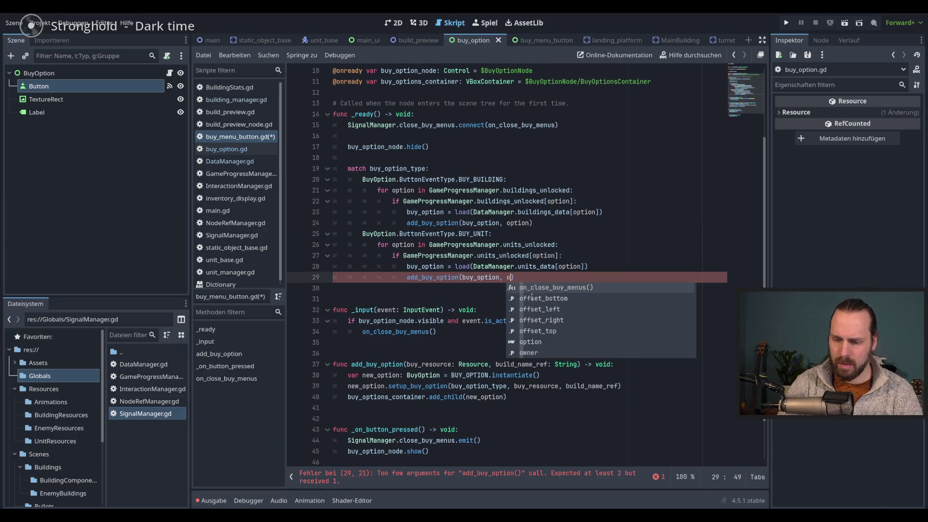
pyautogui.press('End')
pyautogui.hotkey('ctrl', 's')
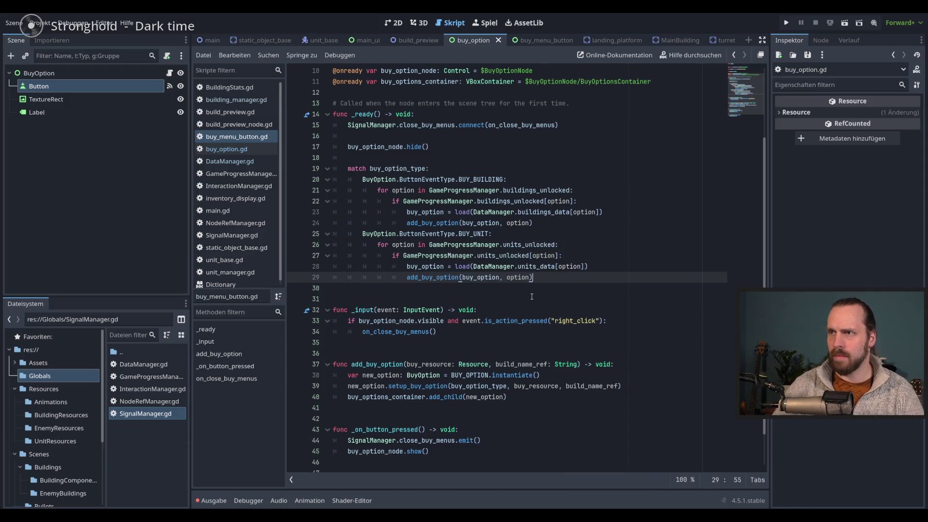
pyautogui.press('F5')
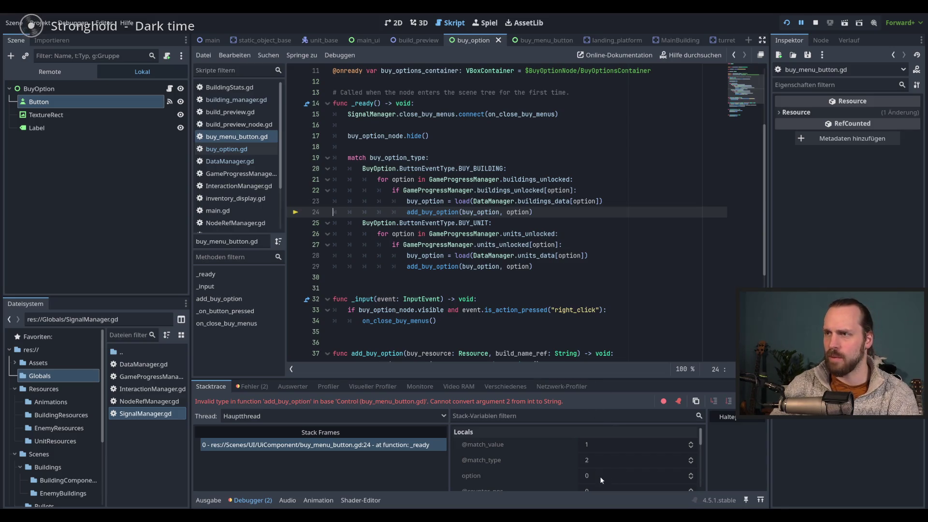
# Stop the crashed game, look up where buildings_unlocked is defined, then switch to buy_option.gd.
pyautogui.press('F8')
pyautogui.doubleClick(516, 213)
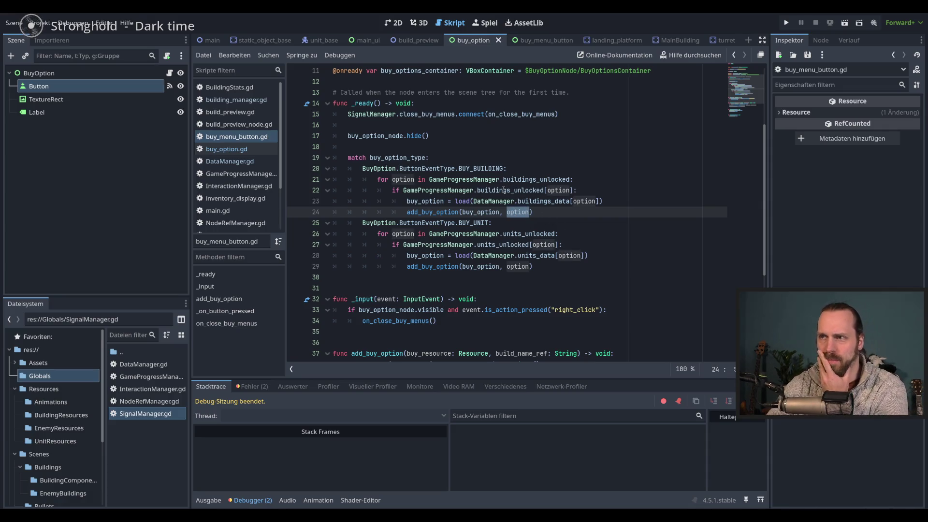
pyautogui.moveTo(504, 190)
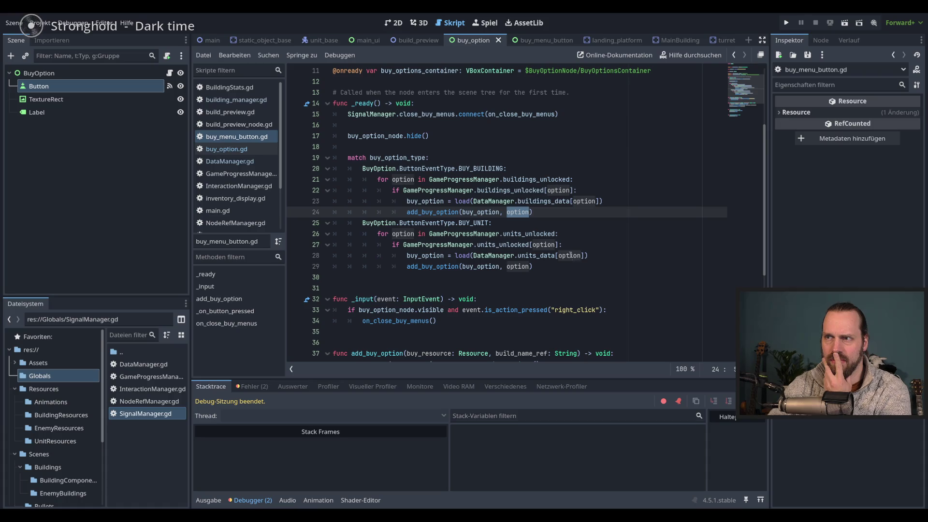
pyautogui.keyDown('ctrl'); pyautogui.click(515, 193); pyautogui.keyUp('ctrl')
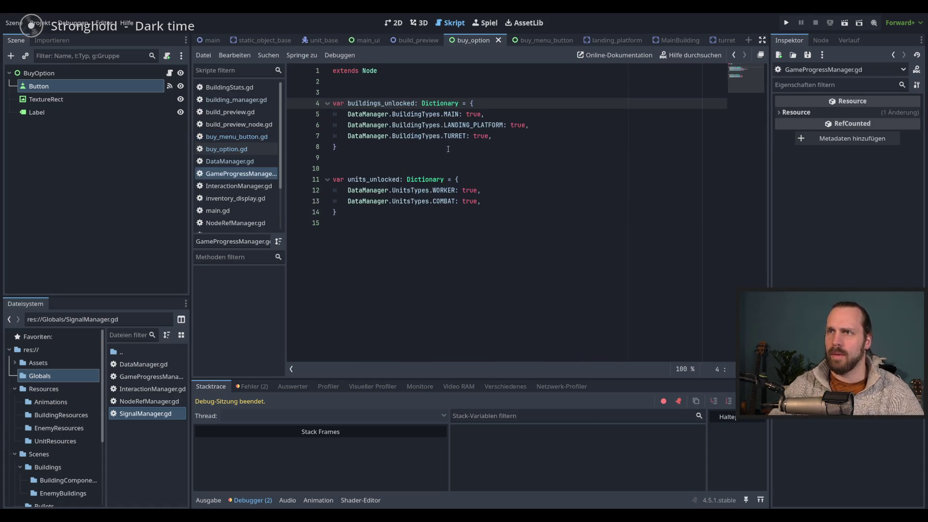
pyautogui.moveTo(436, 116)
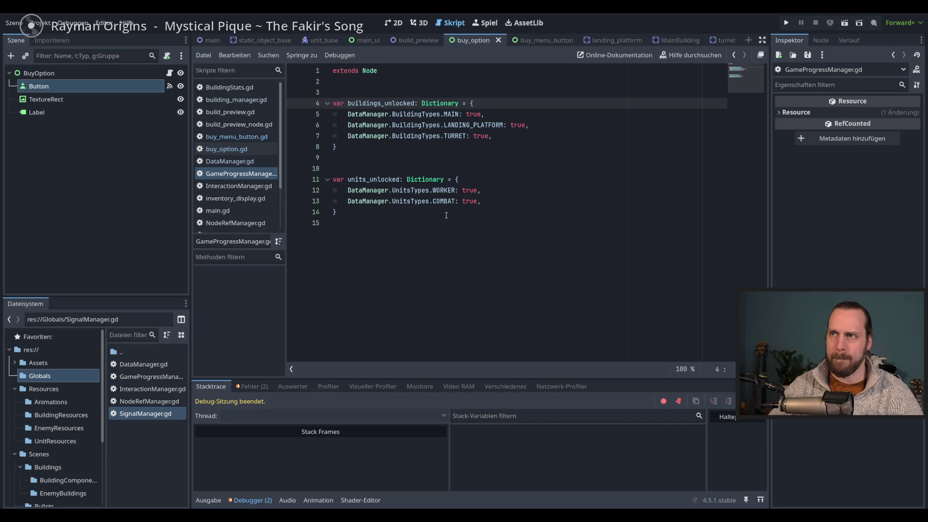
pyautogui.click(245, 149)
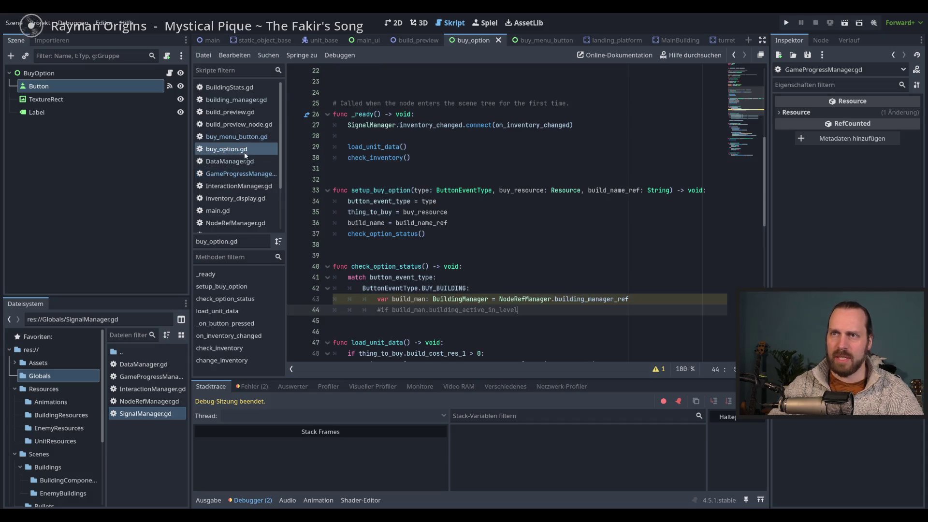
# Highlight the uses of option on line 24 of buy_menu_button.gd.
pyautogui.click(240, 167)
pyautogui.click(237, 137)
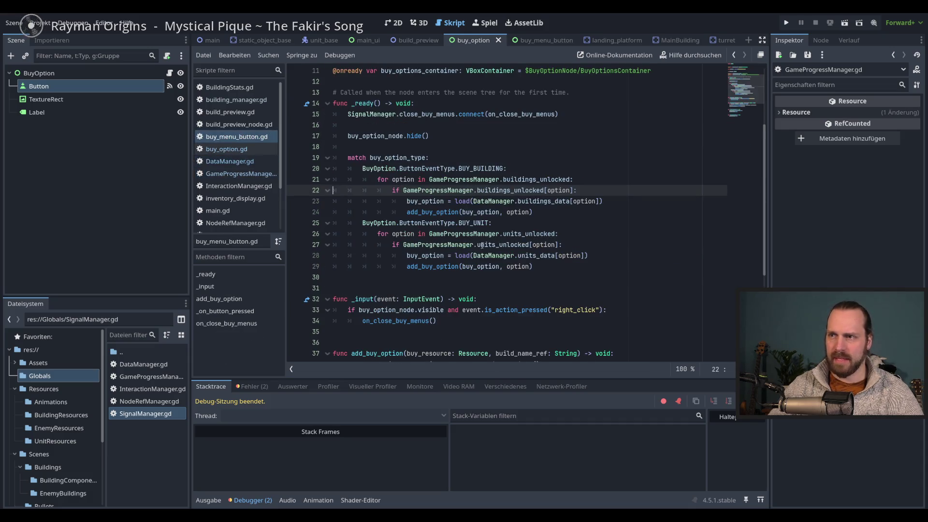
pyautogui.doubleClick(516, 212)
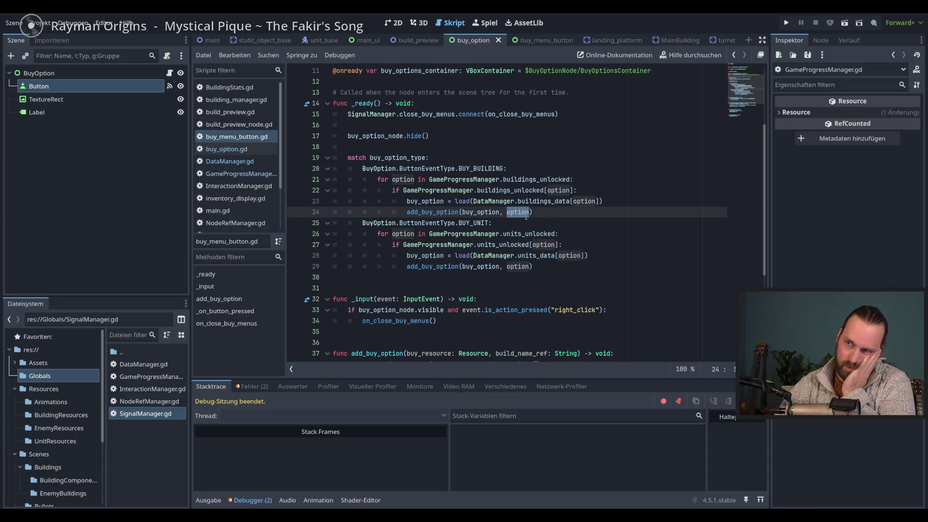
pyautogui.click(531, 213)
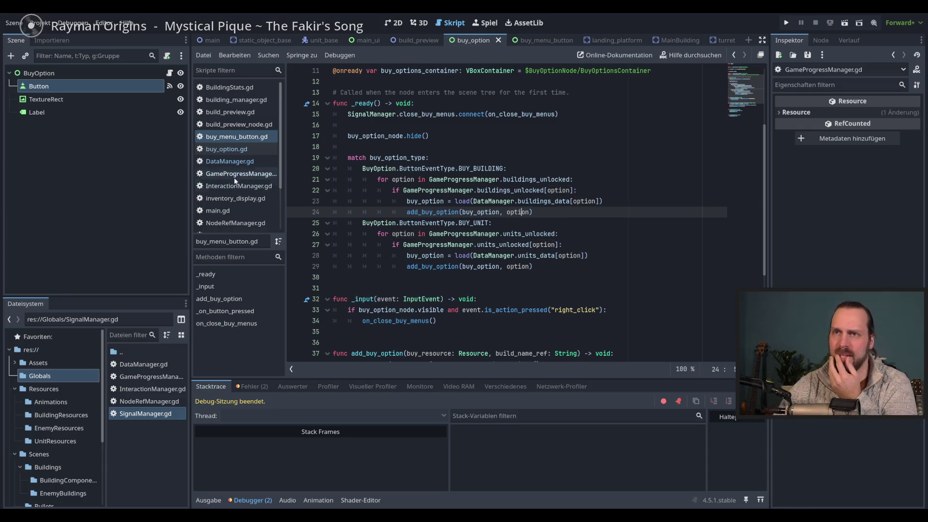
# Review build_name_ref and the BUY_BUILDING case in buy_option.gd's check_option_status, then open DataManager.gd.
pyautogui.click(236, 150)
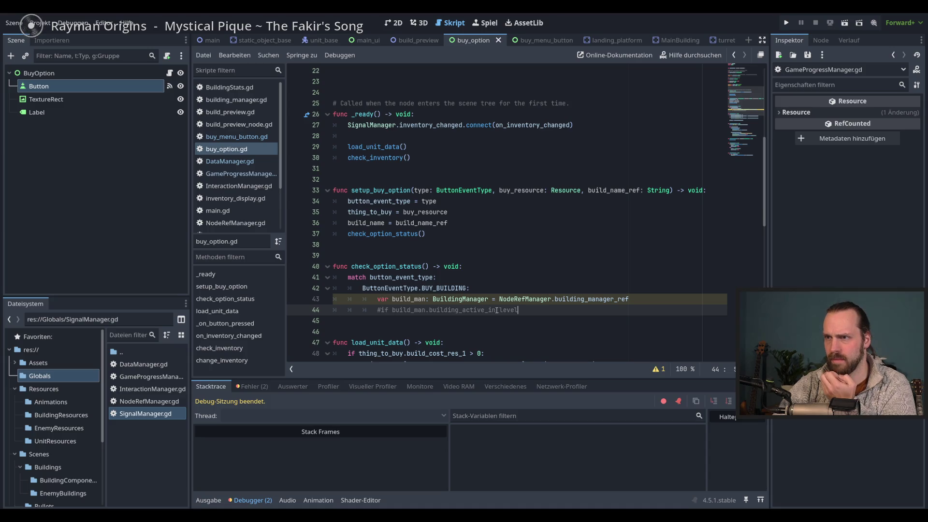
pyautogui.scroll(7, 497, 310)
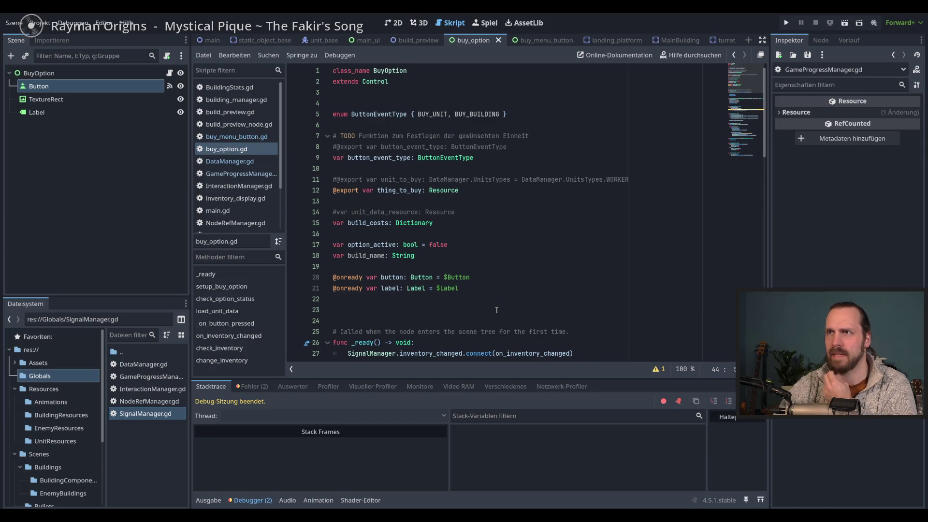
pyautogui.scroll(-4, 497, 310)
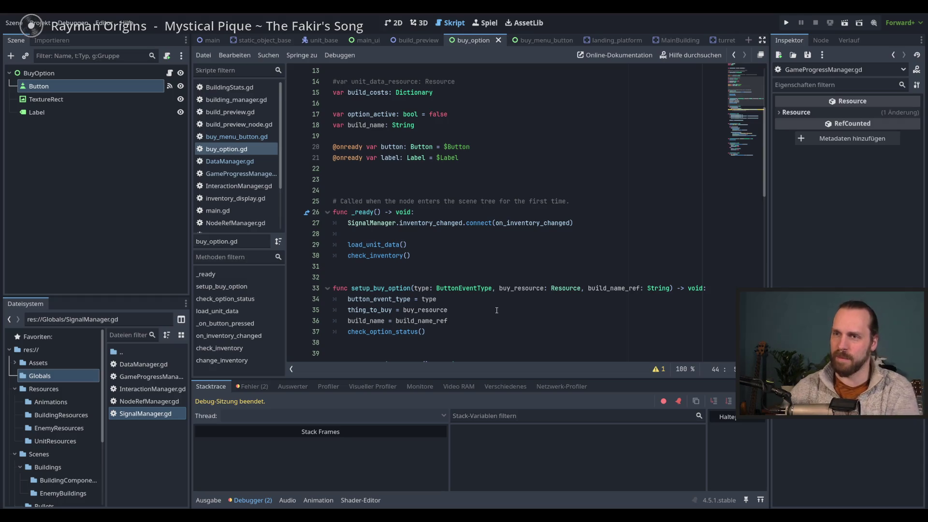
pyautogui.click(226, 149)
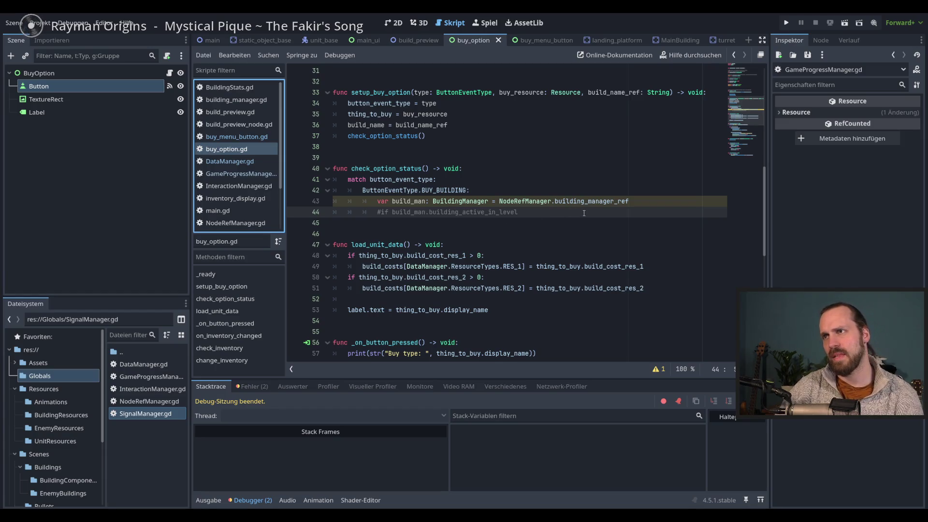
pyautogui.scroll(1, 581, 212)
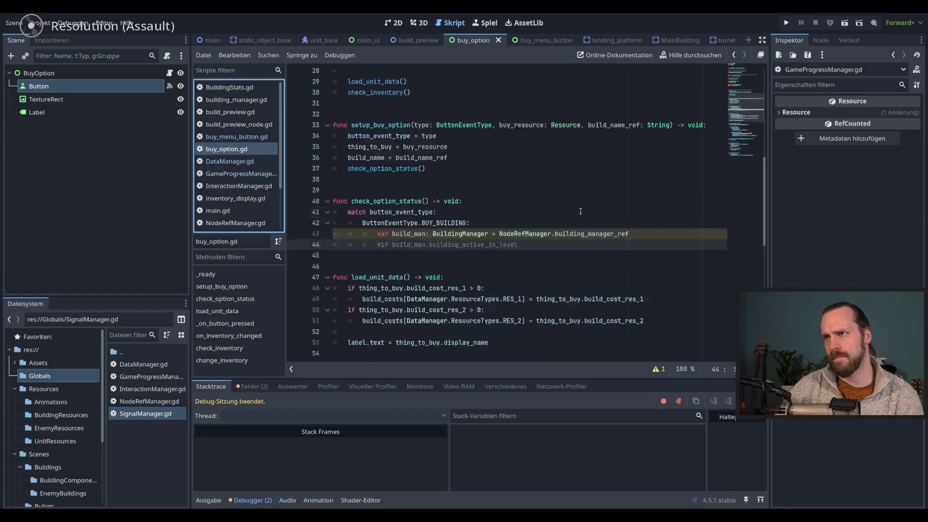
pyautogui.scroll(2, 566, 215)
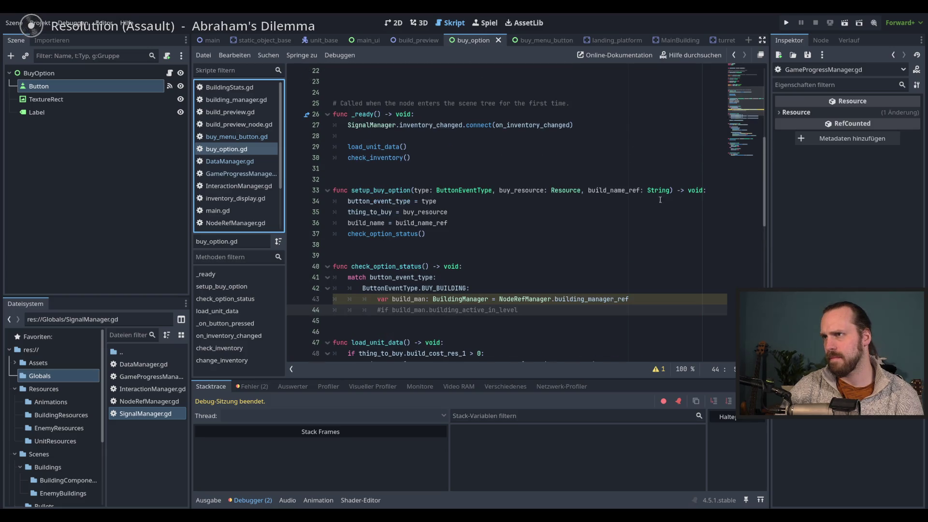
pyautogui.doubleClick(633, 191)
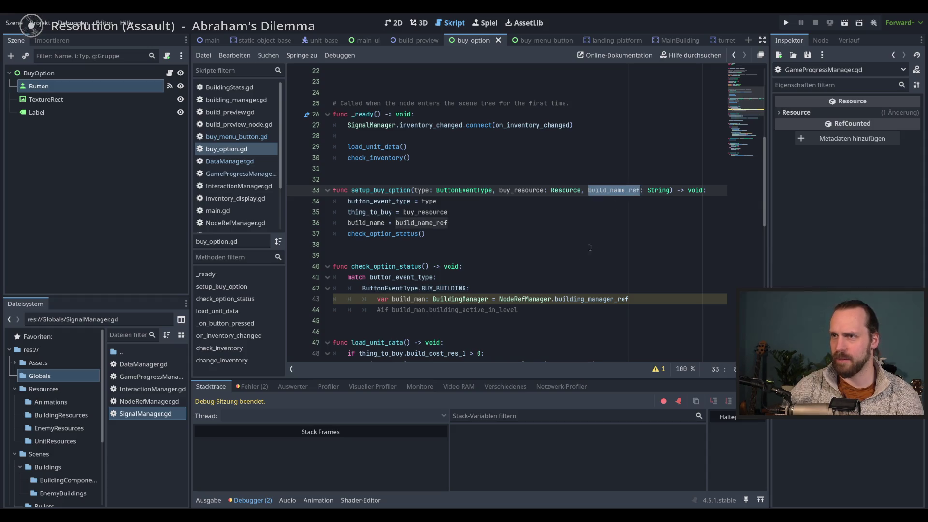
pyautogui.click(556, 313)
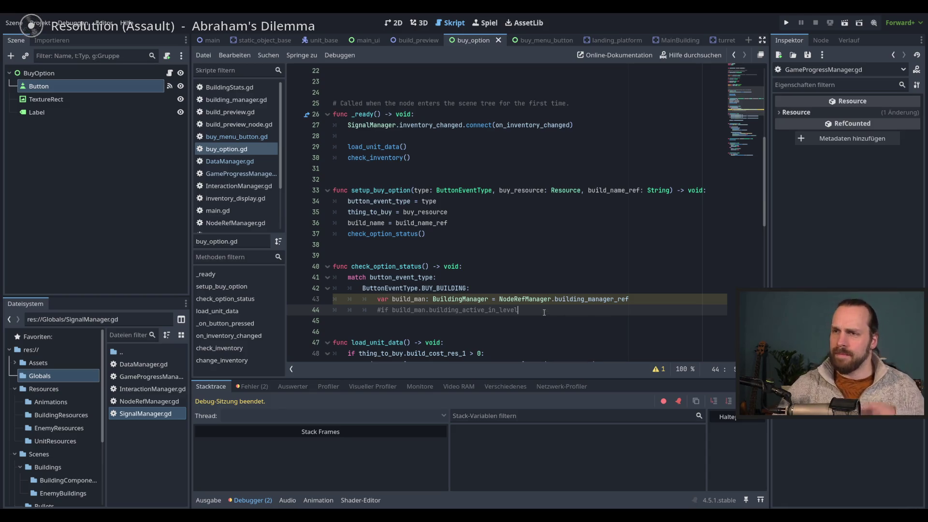
pyautogui.doubleClick(438, 287)
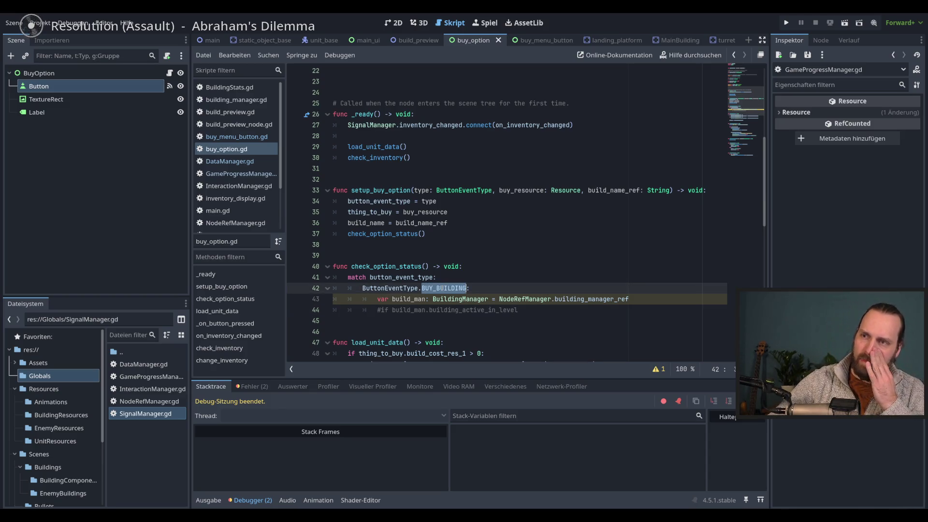
pyautogui.click(225, 162)
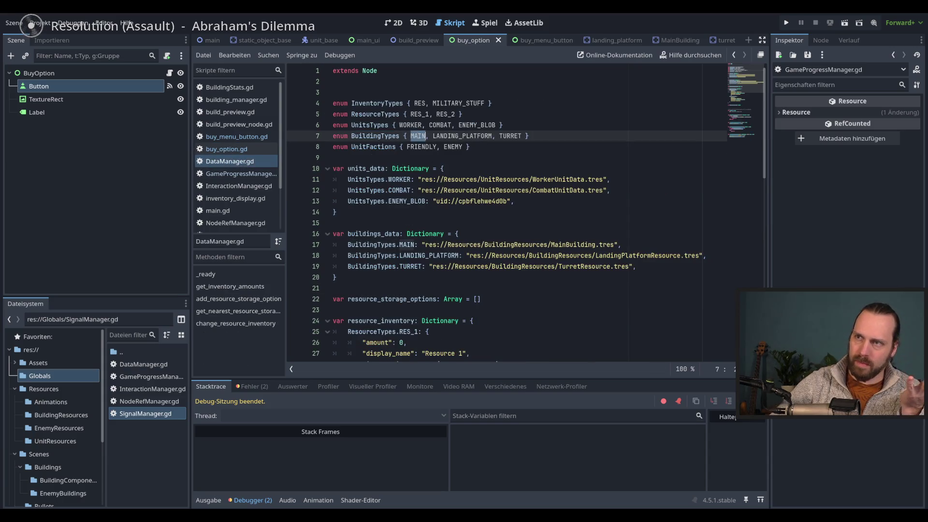
# Check LANDING_PLATFORM in the BuildingTypes enum, then select option on line 24 of buy_menu_button.gd.
pyautogui.click(525, 136)
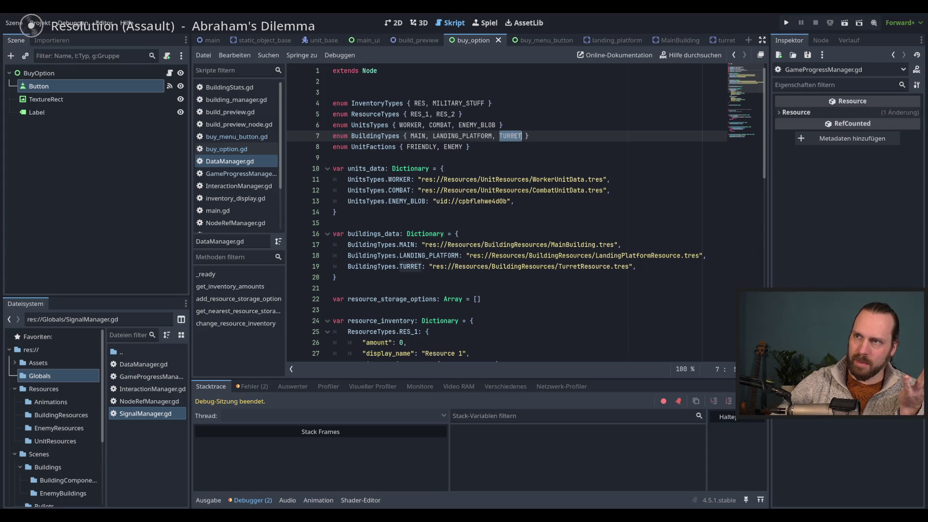
pyautogui.doubleClick(463, 136)
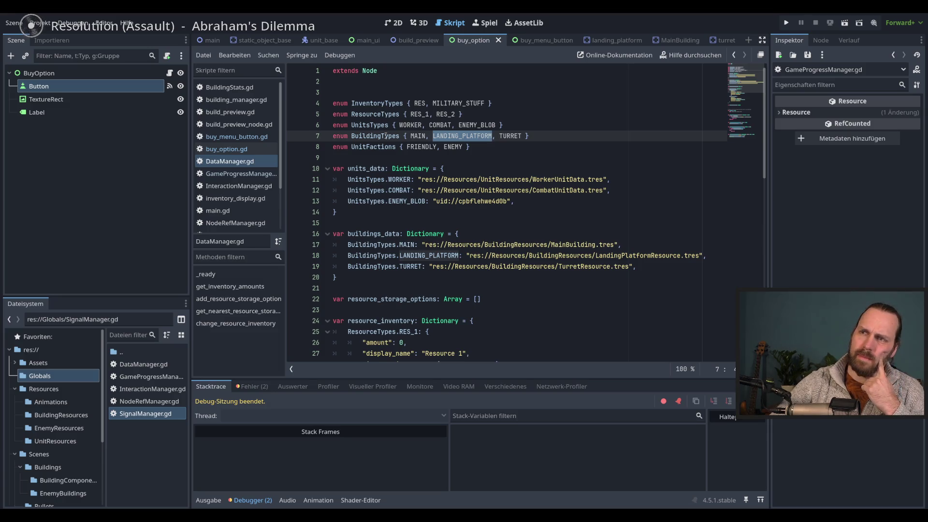
pyautogui.click(237, 137)
pyautogui.doubleClick(521, 212)
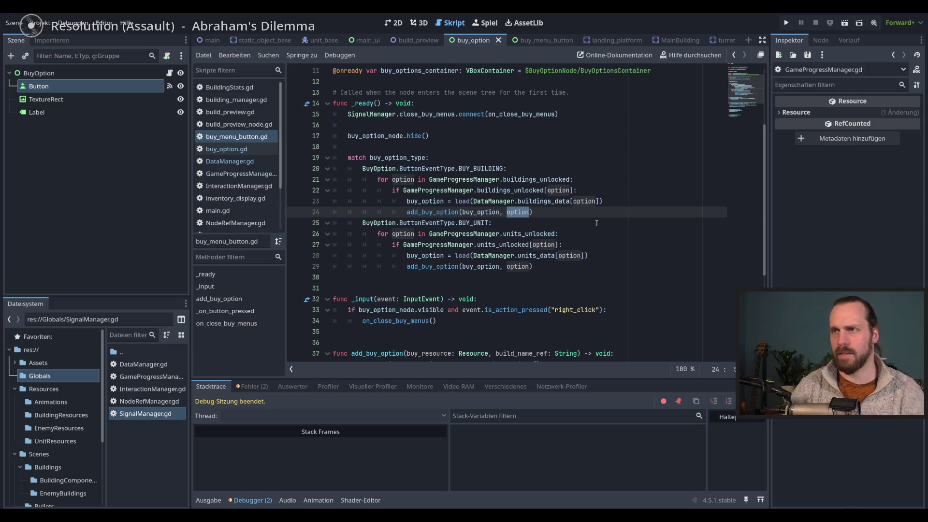
# Replace option on line 24 with DataManager.BuildingTypes.keys()[option].
pyautogui.write('Data')
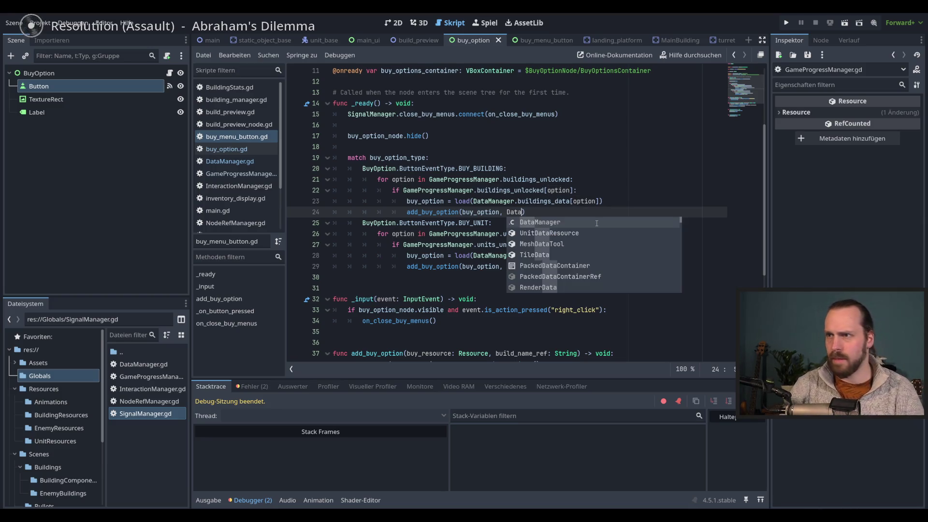
pyautogui.press('Return')
pyautogui.write('.')
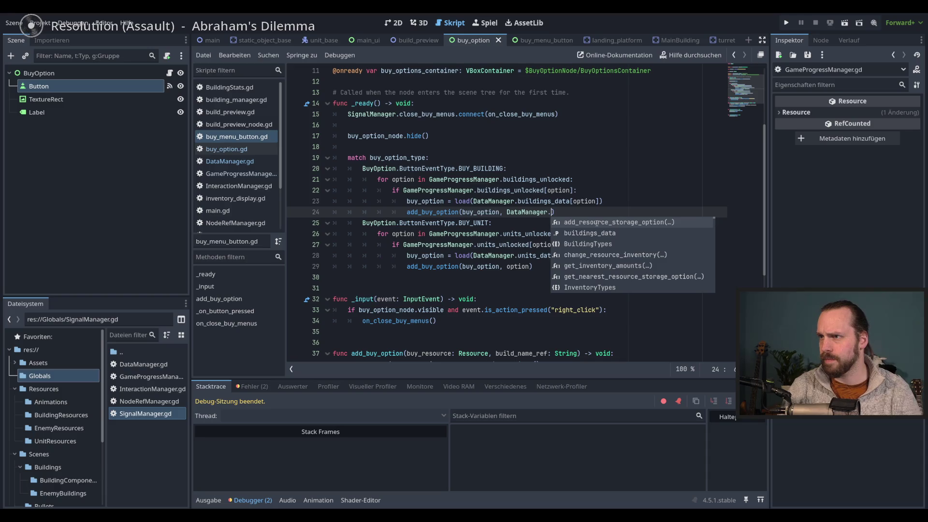
pyautogui.press('Down')
pyautogui.press('Down')
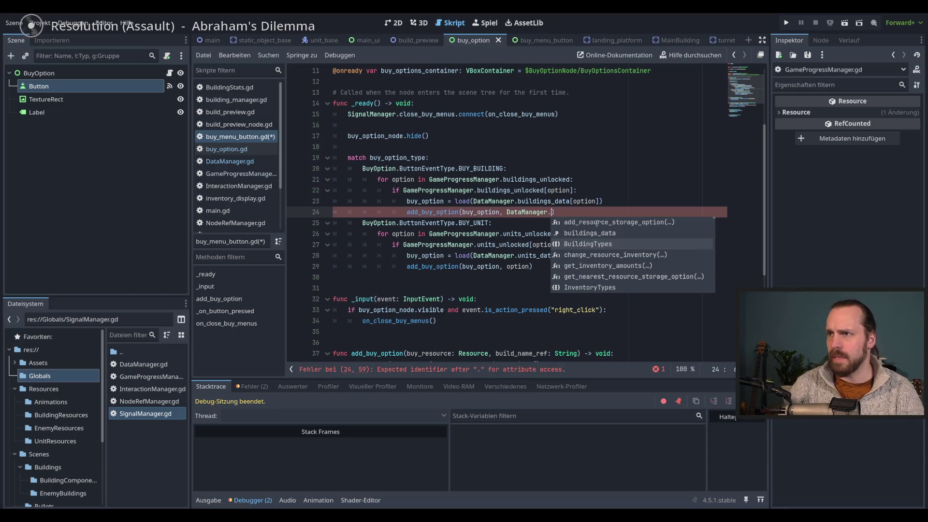
pyautogui.press('Return')
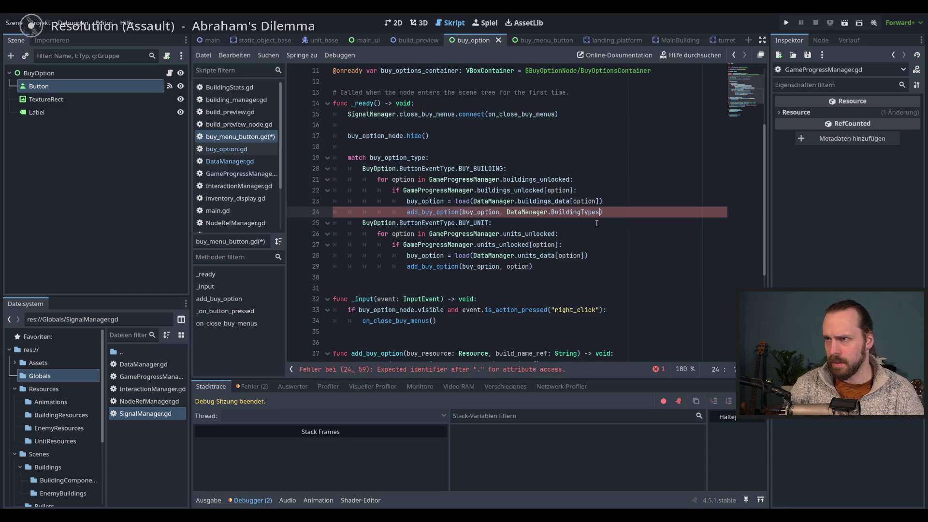
pyautogui.write('.')
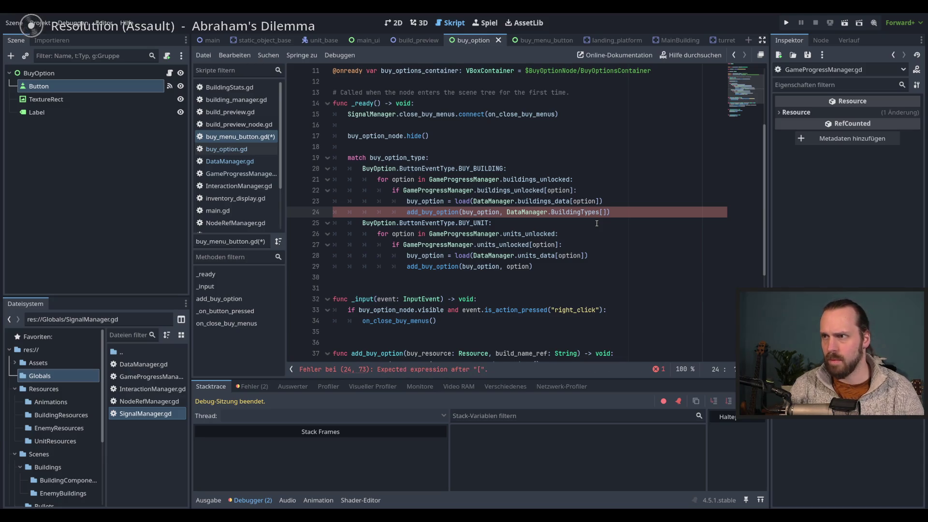
pyautogui.write('key')
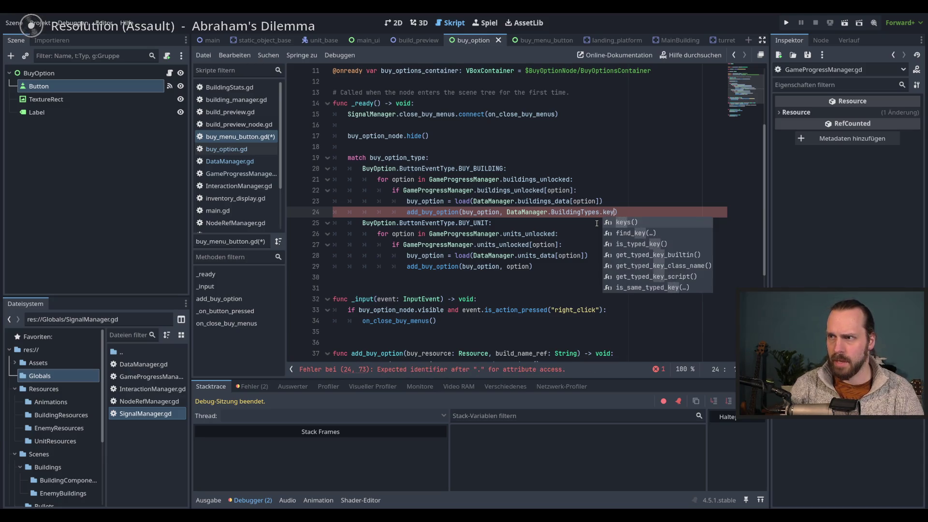
pyautogui.press('Return')
pyautogui.write('[op')
pyautogui.press('BackSpace')
pyautogui.press('BackSpace')
pyautogui.write('option')
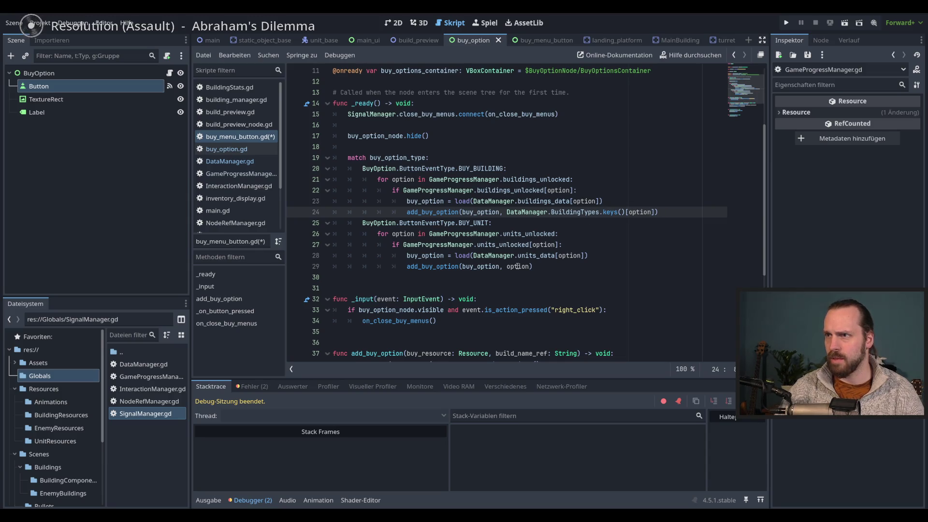
pyautogui.moveTo(652, 212); pyautogui.dragTo(513, 212)
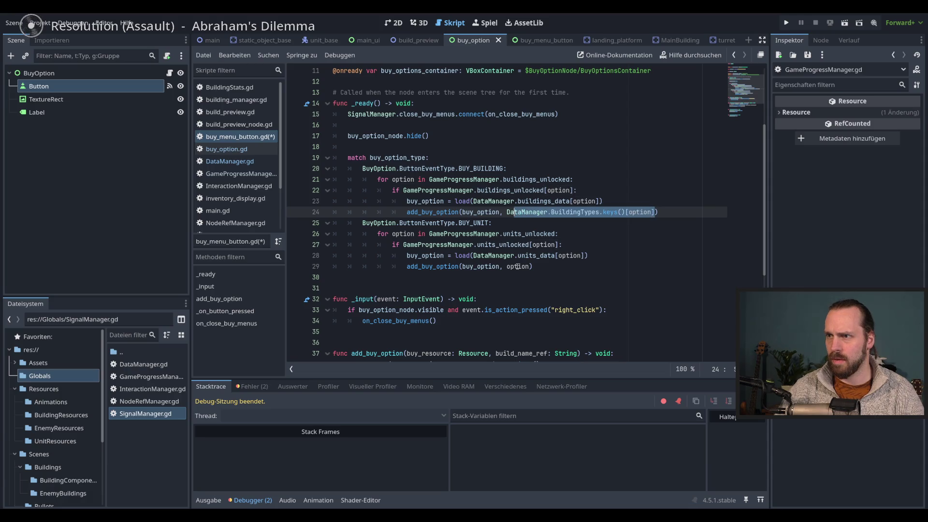
# Replace option on line 29 with DataManager.UnitsTypes.keys()[option] and run the game.
pyautogui.doubleClick(518, 266)
pyautogui.write('Dat')
pyautogui.press('Return')
pyautogui.write('.Uni')
pyautogui.press('Down')
pyautogui.press('Return')
pyautogui.write('.')
pyautogui.write('key')
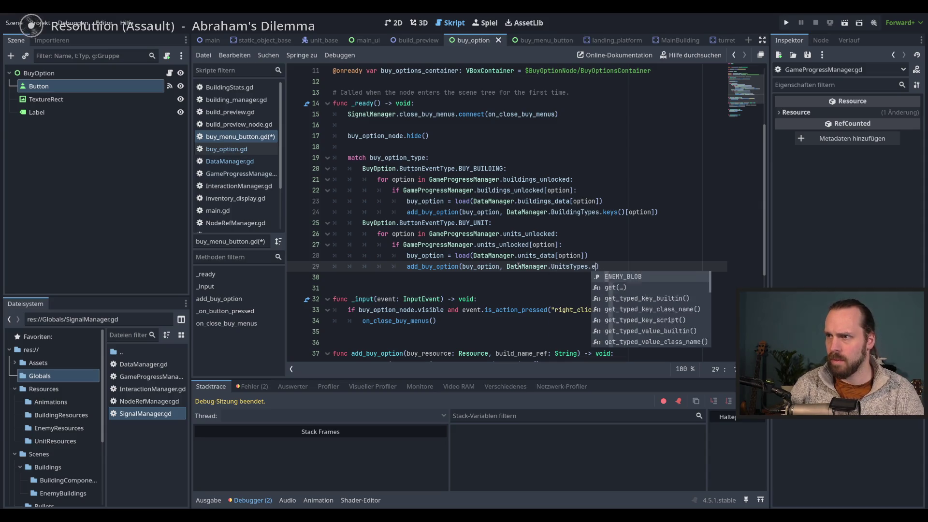
pyautogui.press('Return')
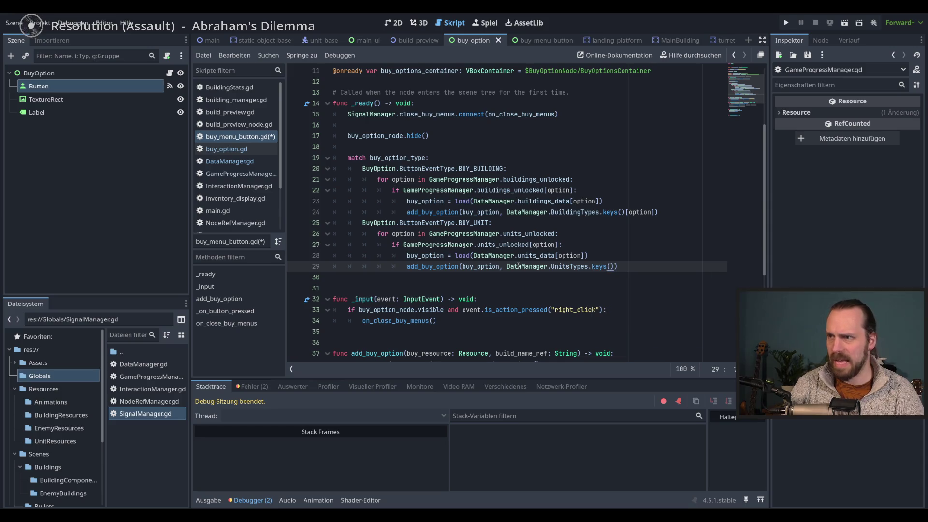
pyautogui.write('[op')
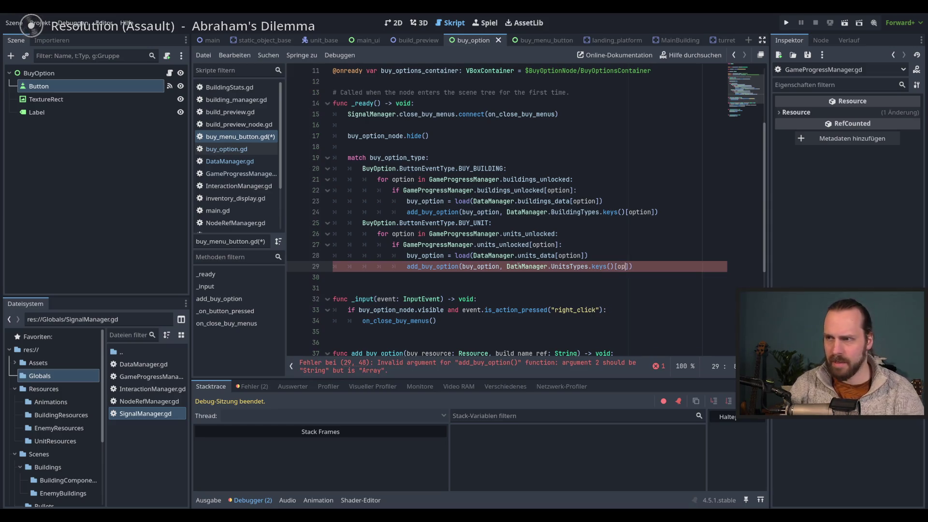
pyautogui.press('Return')
pyautogui.press('End')
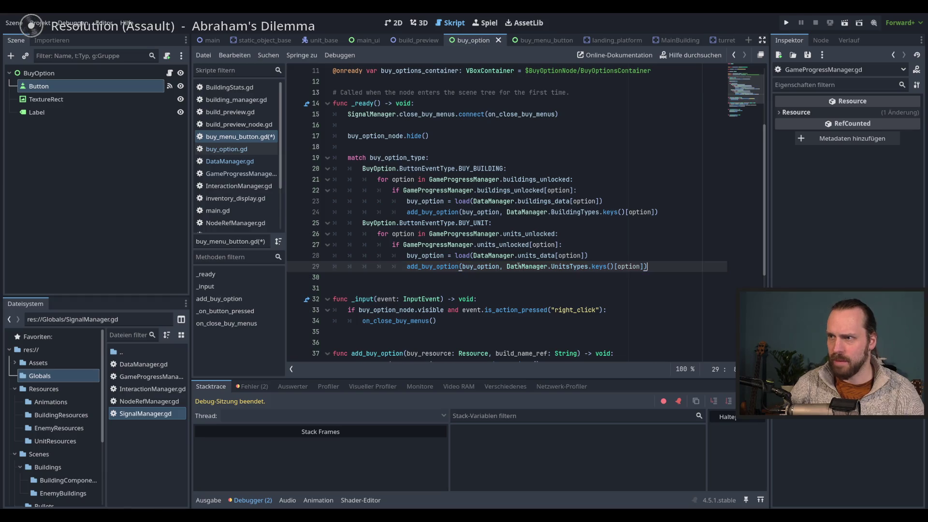
pyautogui.press('F5')
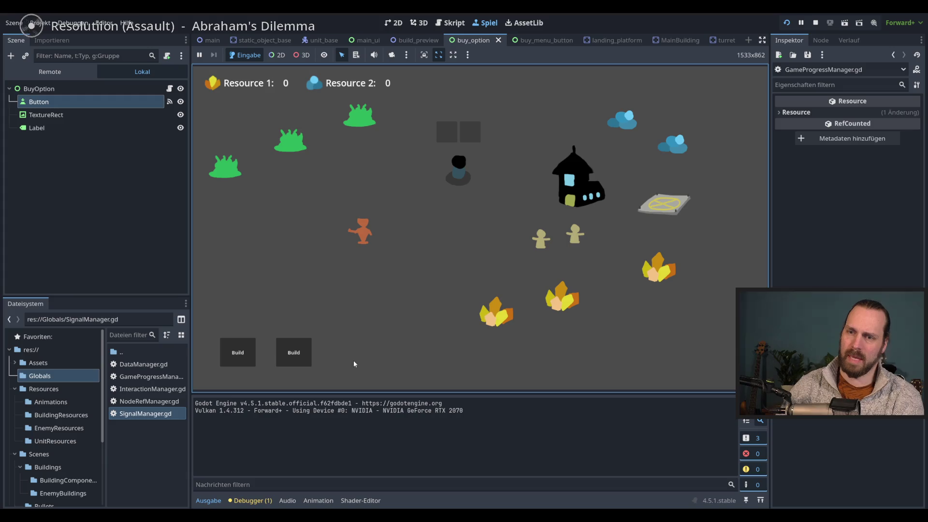
# Buy a Worker and Laser Dude, pick Laser Turret, place a Landing Platform, then stop the game.
pyautogui.click(231, 357)
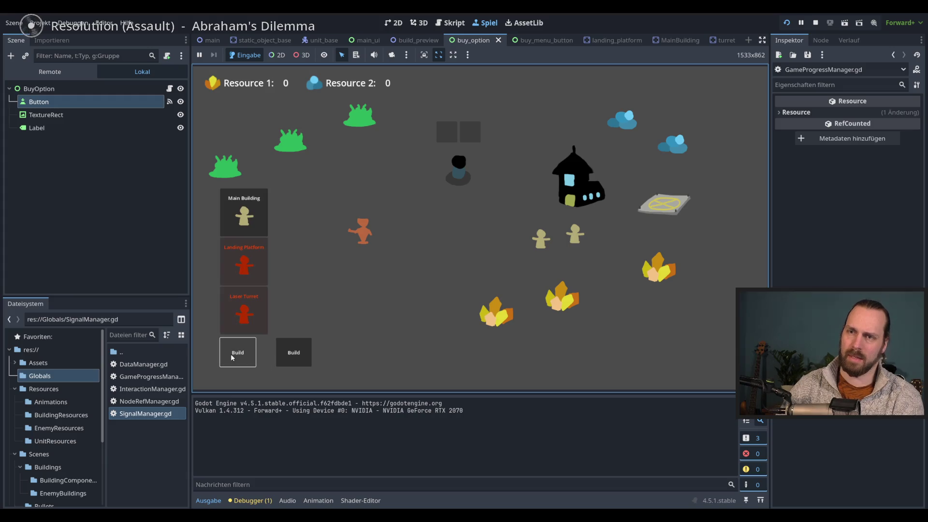
pyautogui.click(297, 360)
pyautogui.click(287, 272)
pyautogui.click(308, 333)
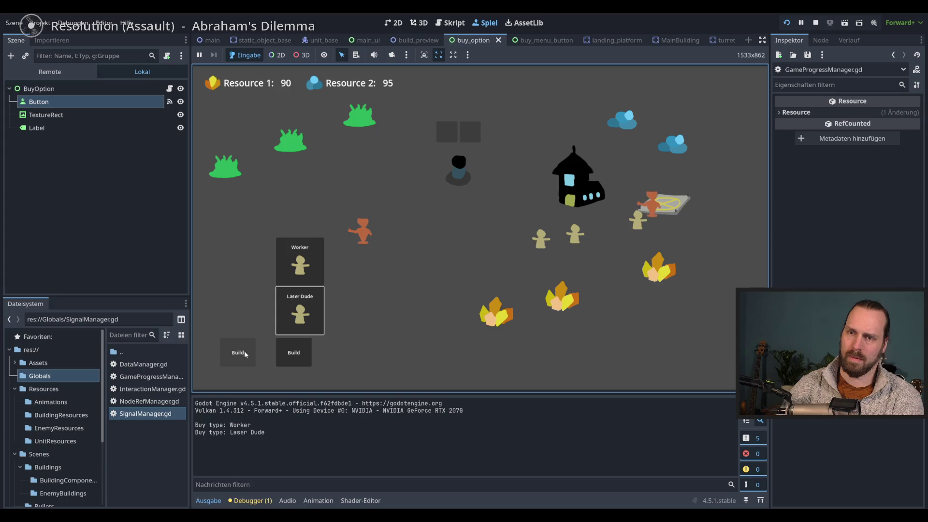
pyautogui.click(246, 352)
pyautogui.click(244, 313)
pyautogui.click(245, 265)
pyautogui.click(400, 310)
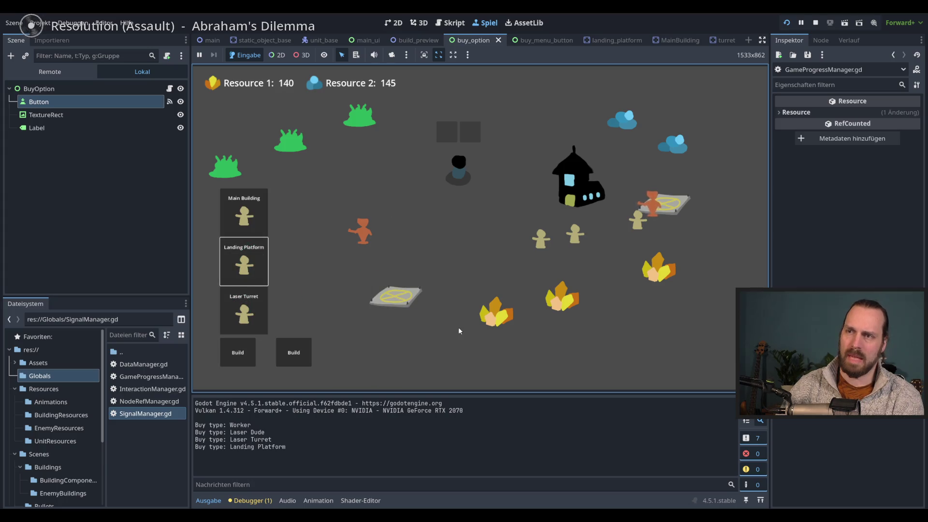
pyautogui.press('F8')
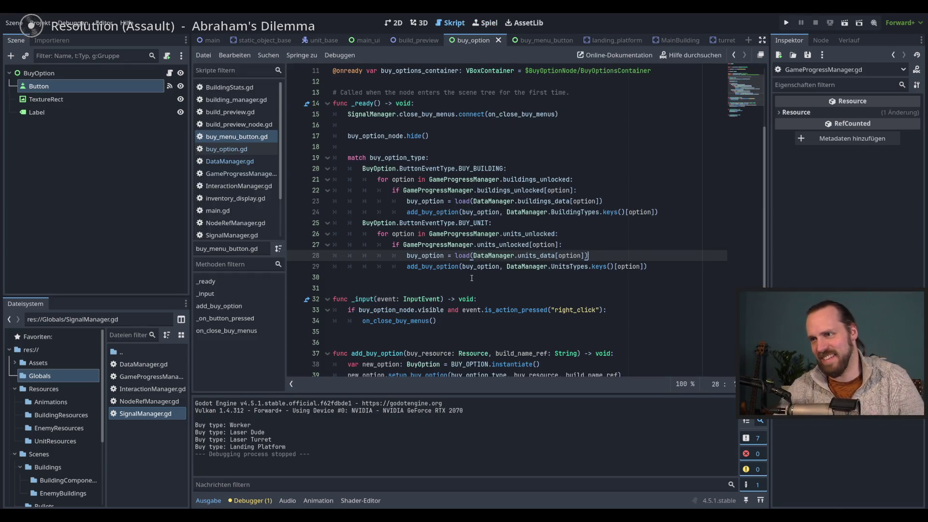
# Swap line 44's commented check in buy_option.gd for print(build_name), then relaunch the game.
pyautogui.click(237, 149)
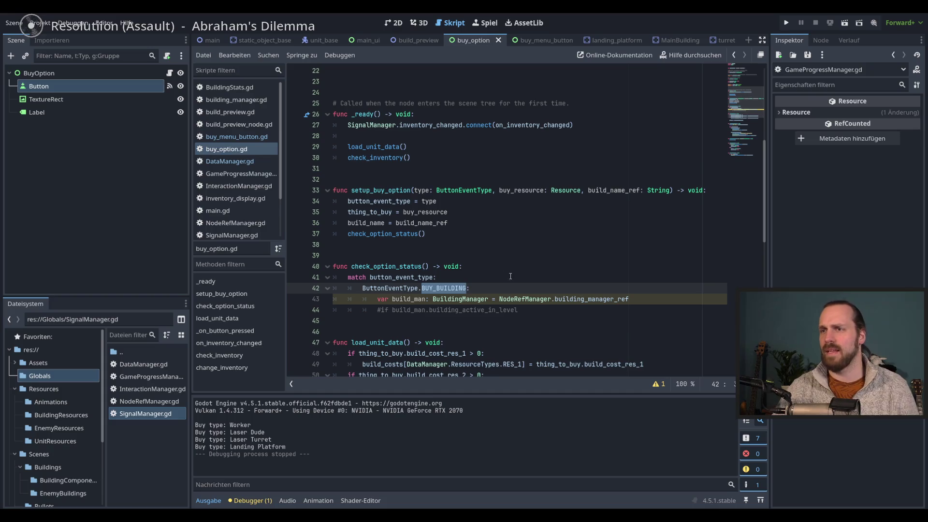
pyautogui.click(540, 310)
pyautogui.moveTo(544, 310); pyautogui.dragTo(378, 310)
pyautogui.write('print(')
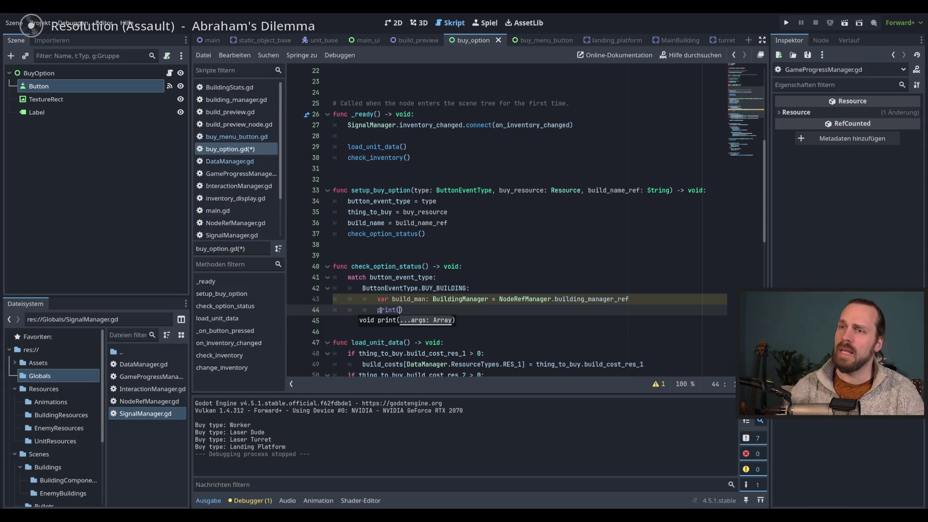
pyautogui.write('build')
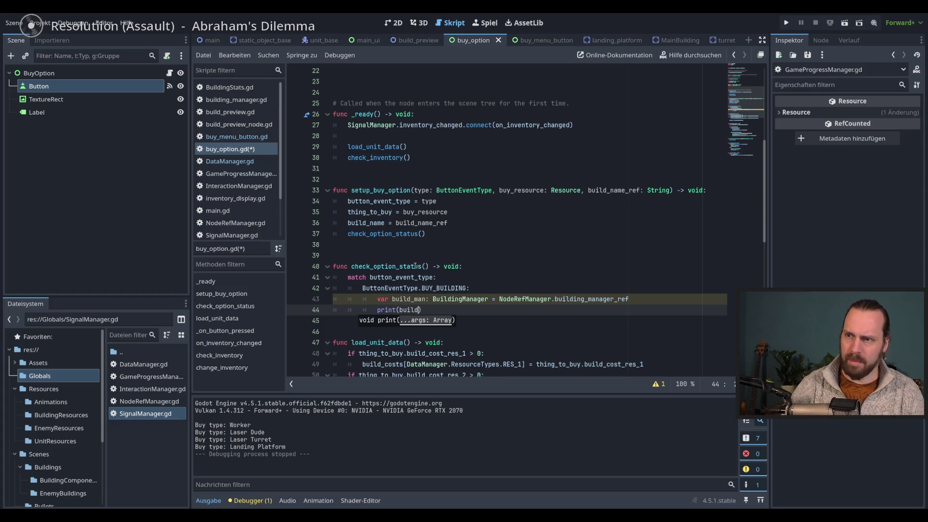
pyautogui.press('Down')
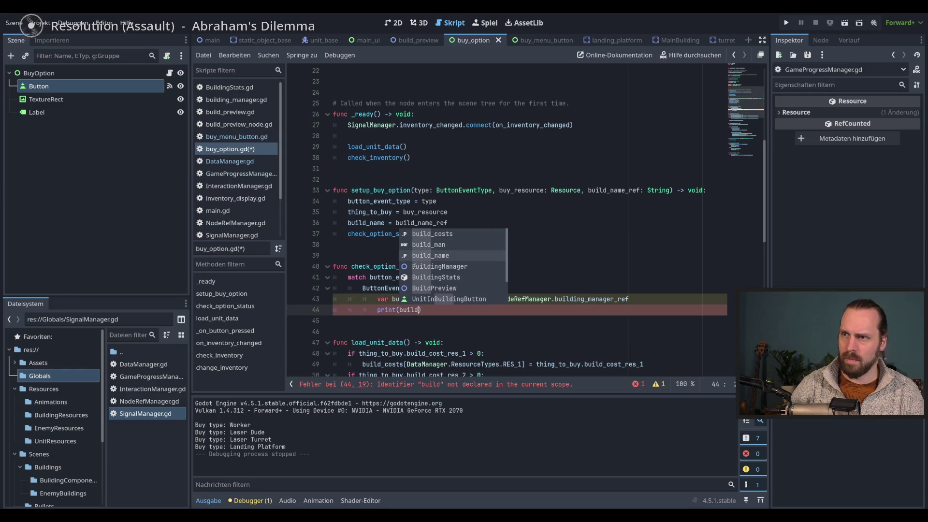
pyautogui.press('Return')
pyautogui.press('F5')
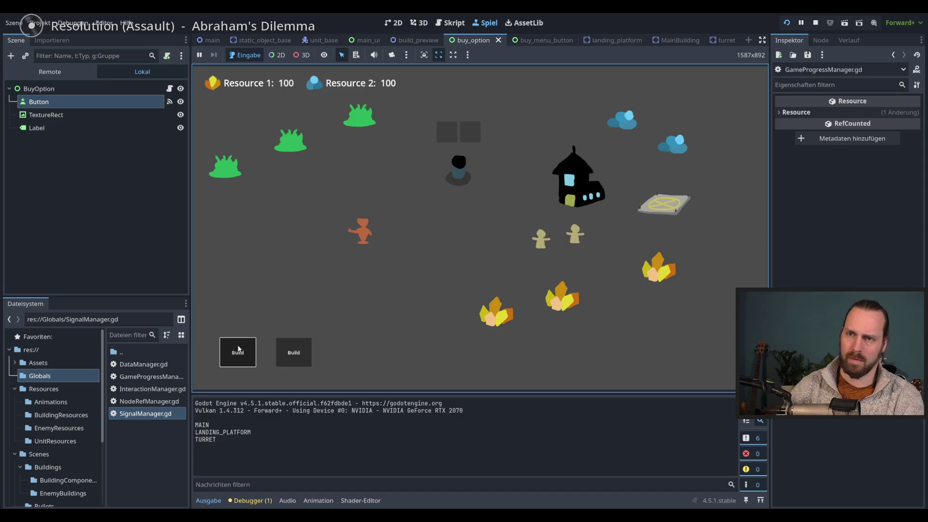
# In the running game, pick Laser Turret from a Build menu, cancel it, and reopen a purchase menu.
pyautogui.click(237, 352)
pyautogui.click(256, 313)
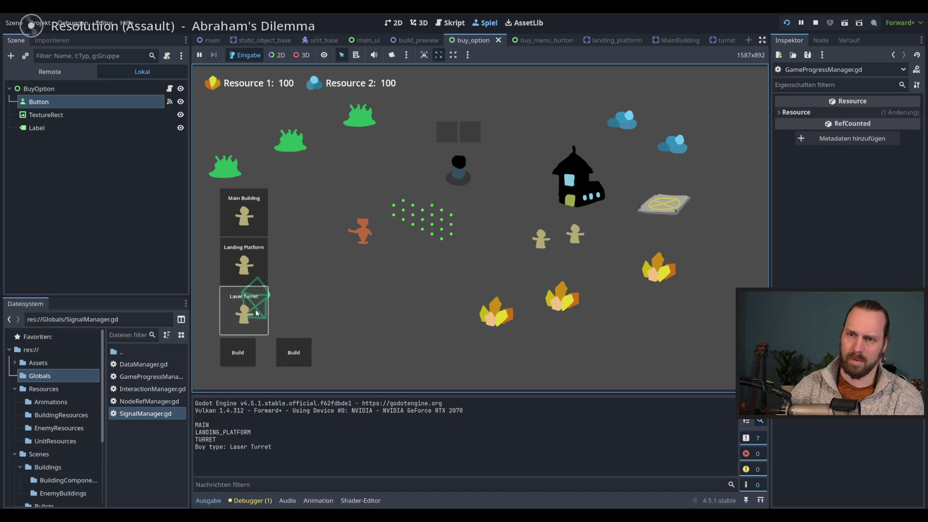
pyautogui.click(278, 344)
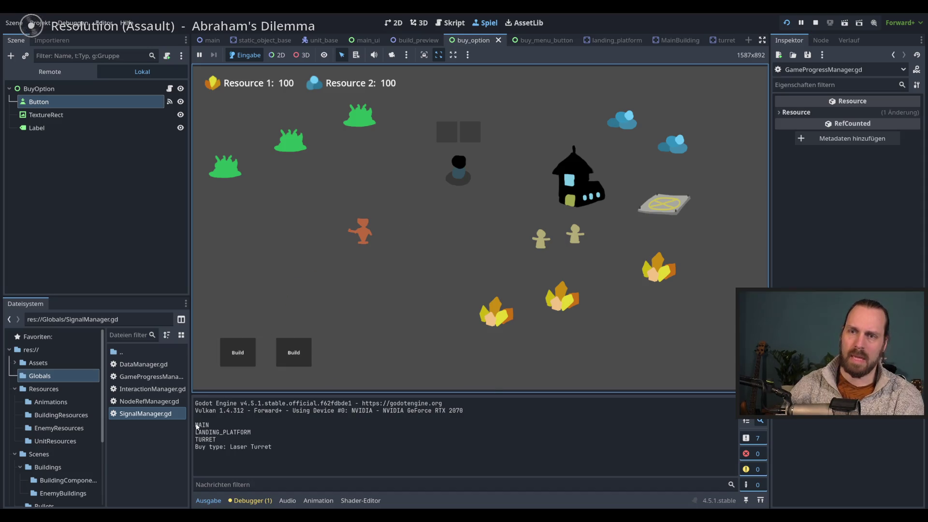
pyautogui.click(279, 360)
# Stop the game and start replacing line 44's print(build_name) with an if.
pyautogui.press('F8')
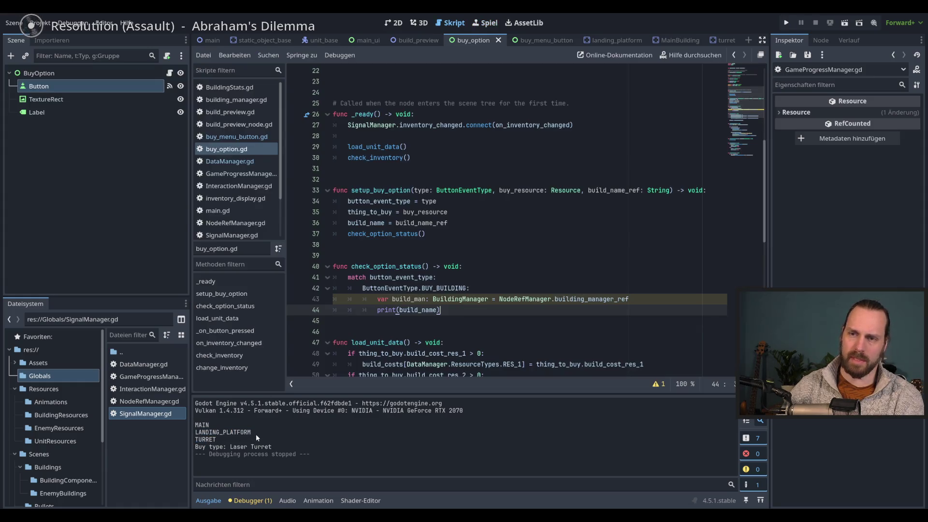
pyautogui.moveTo(441, 311); pyautogui.dragTo(374, 314)
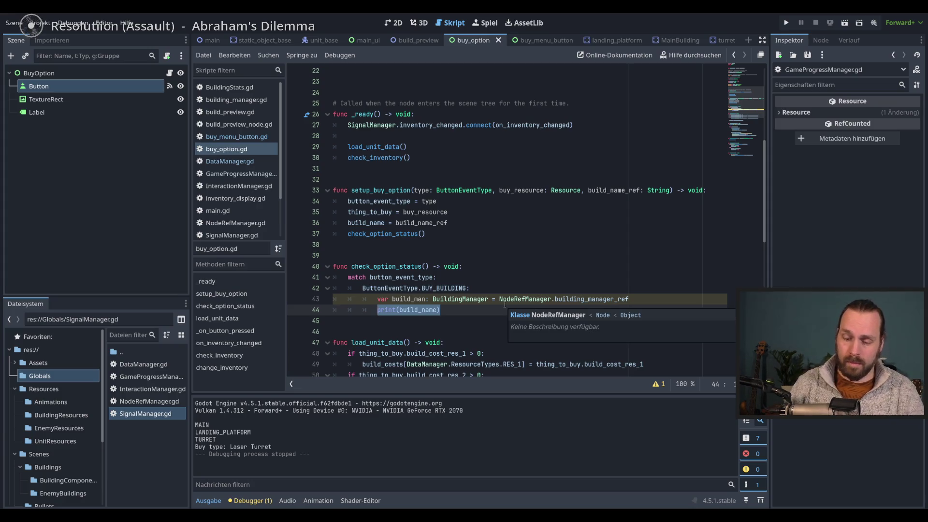
pyautogui.write('if')
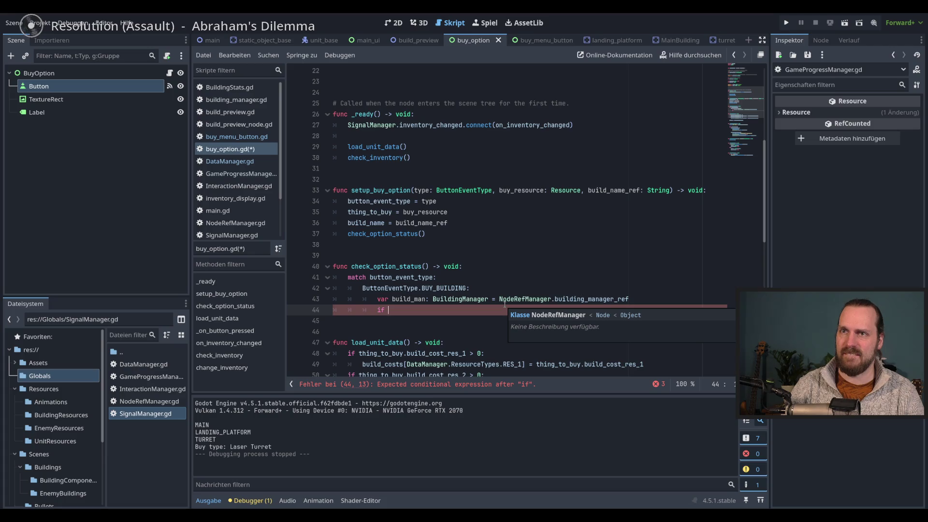
# Open building_manager.gd via DataManager.gd and highlight the building_active_in_level dictionary entries.
pyautogui.click(257, 162)
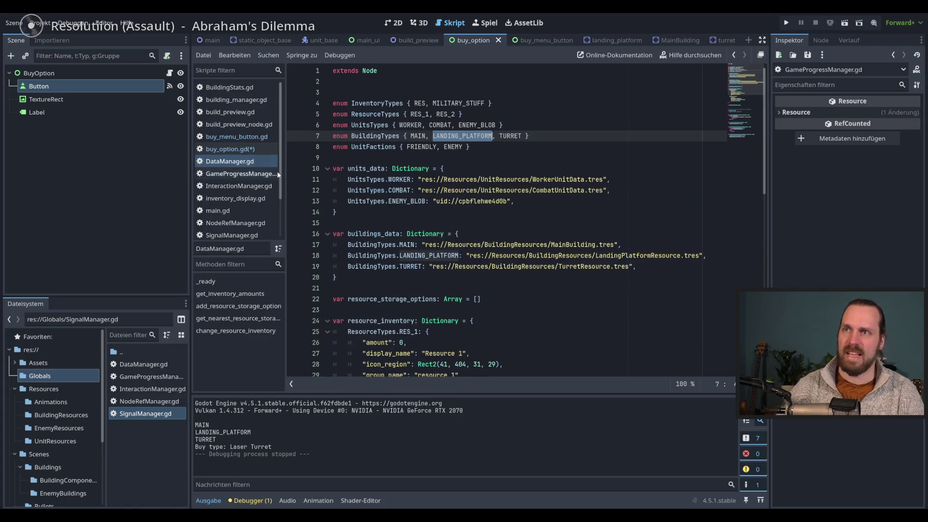
pyautogui.click(241, 100)
pyautogui.moveTo(428, 122); pyautogui.dragTo(493, 147)
pyautogui.click(484, 147)
pyautogui.moveTo(348, 124); pyautogui.dragTo(493, 147)
pyautogui.click(455, 146)
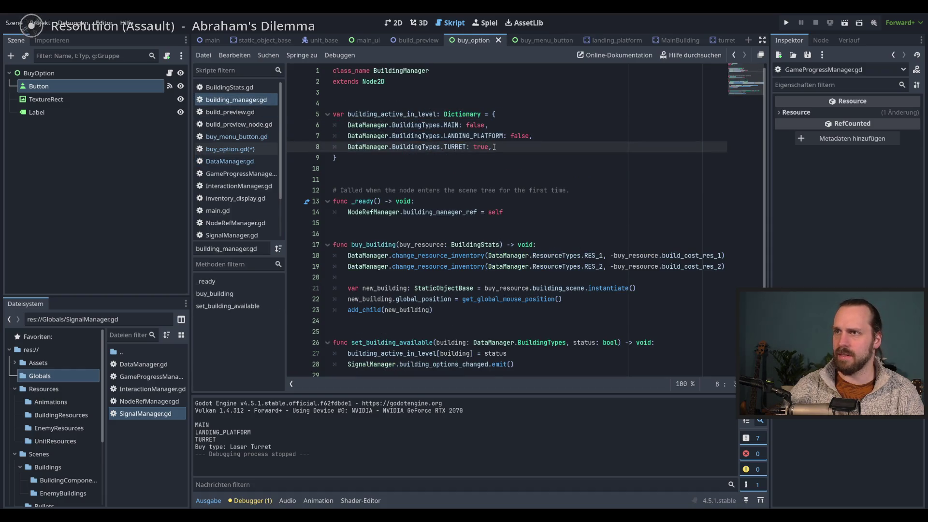
# Inspect the building_active_in_level name, MAIN key and TURRET's true value, then return to buy_option.gd.
pyautogui.doubleClick(395, 114)
pyautogui.doubleClick(451, 124)
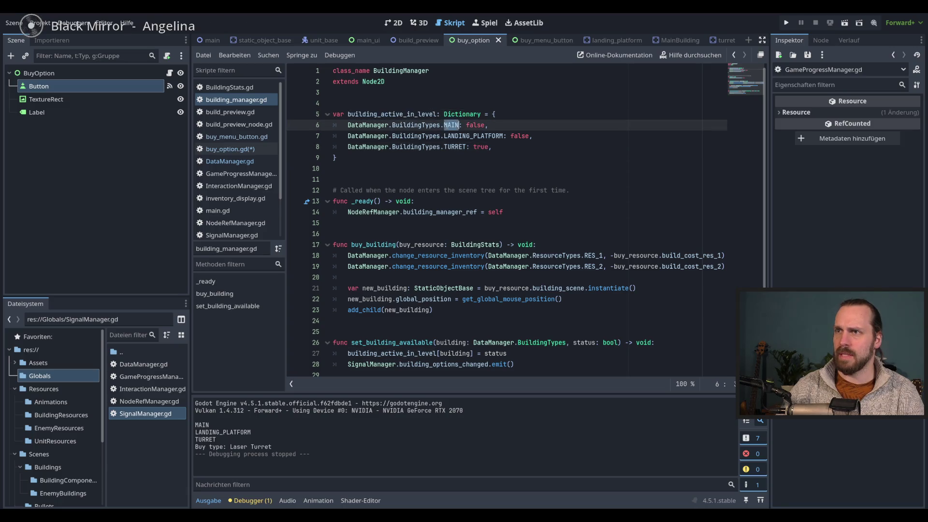
pyautogui.press('Down')
pyautogui.press('Down')
pyautogui.hotkey('ctrl', 'Right')
pyautogui.hotkey('ctrl', 'Right')
pyautogui.press('Up')
pyautogui.press('Up')
pyautogui.press('Down')
pyautogui.press('Down')
pyautogui.hotkey('ctrl', 'Left')
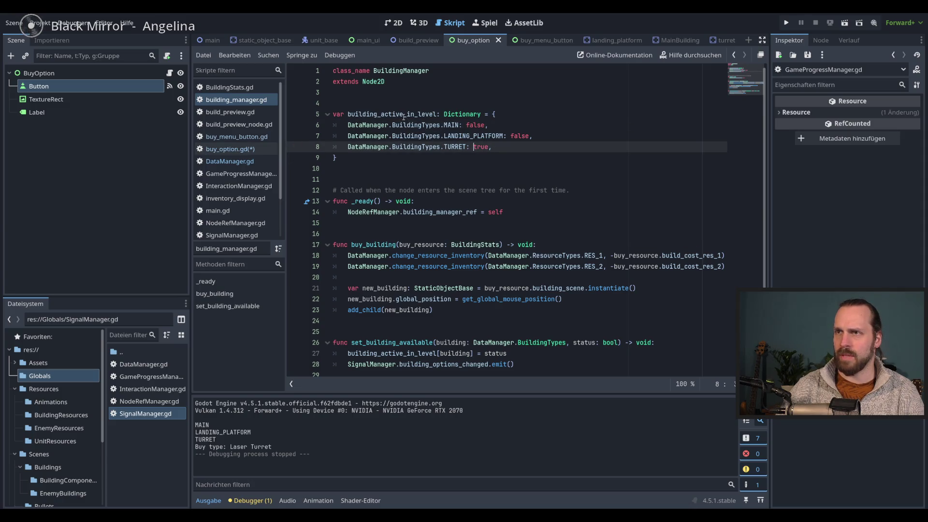
pyautogui.click(227, 150)
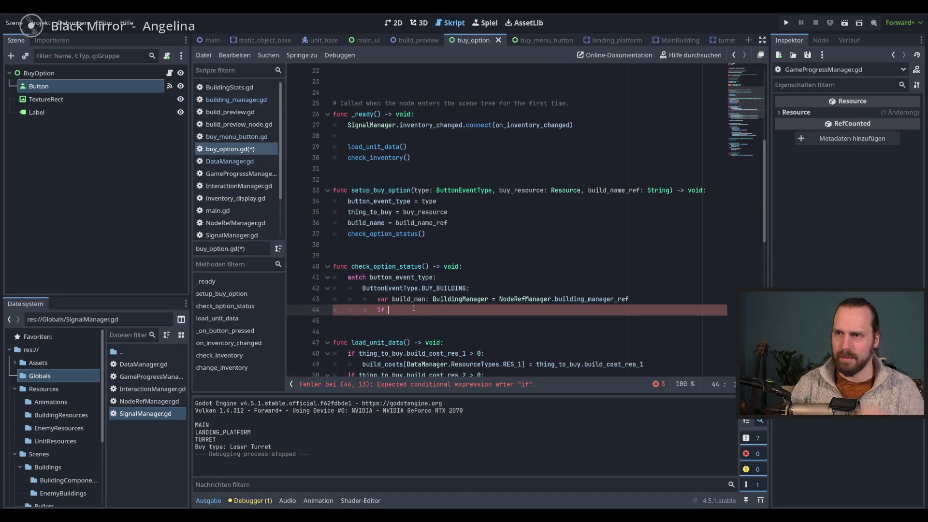
# Begin line 44's if with build_man.building_active_in_level using autocomplete.
pyautogui.write('bui')
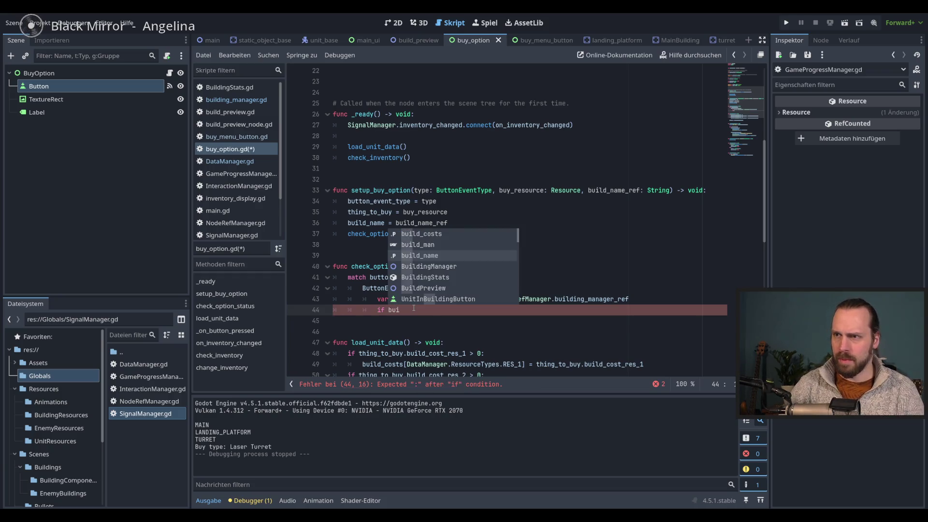
pyautogui.press('Down')
pyautogui.press('Return')
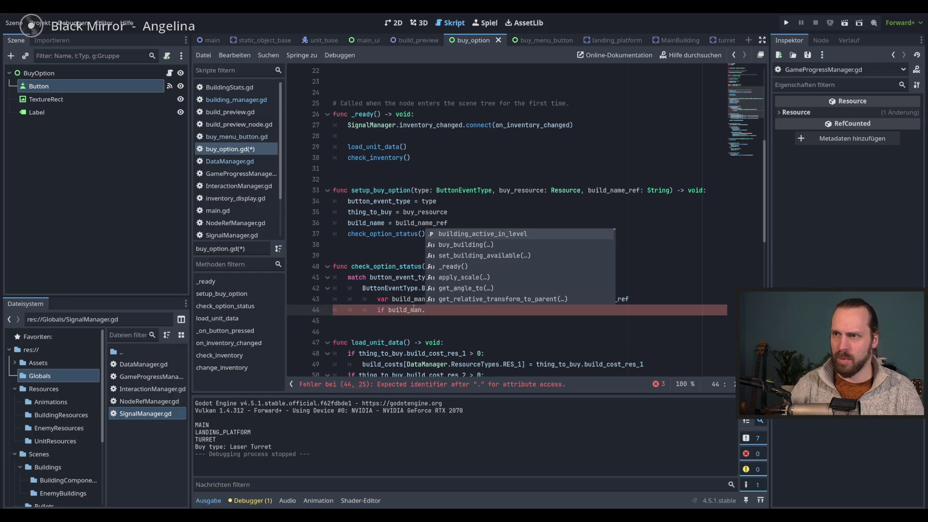
pyautogui.press('Return')
pyautogui.write('.')
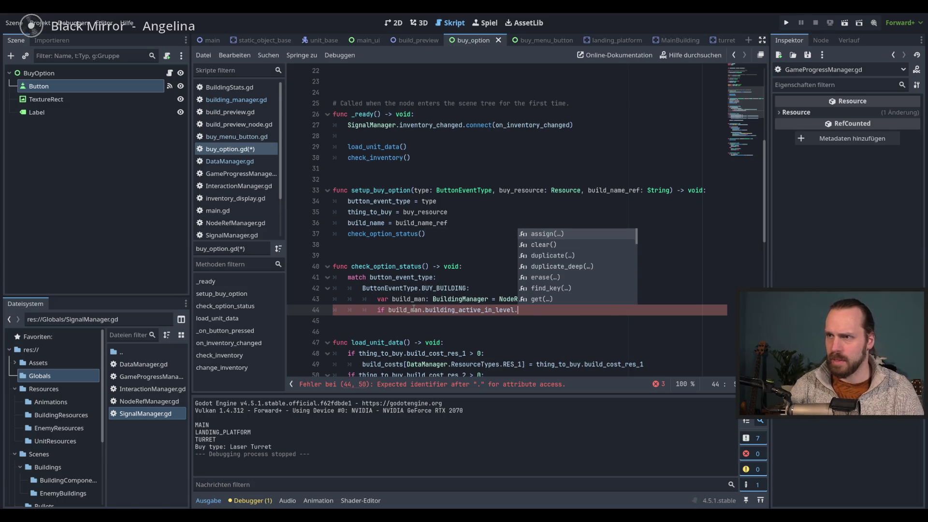
pyautogui.write('is_a')
pyautogui.press('BackSpace')
pyautogui.press('BackSpace')
pyautogui.press('BackSpace')
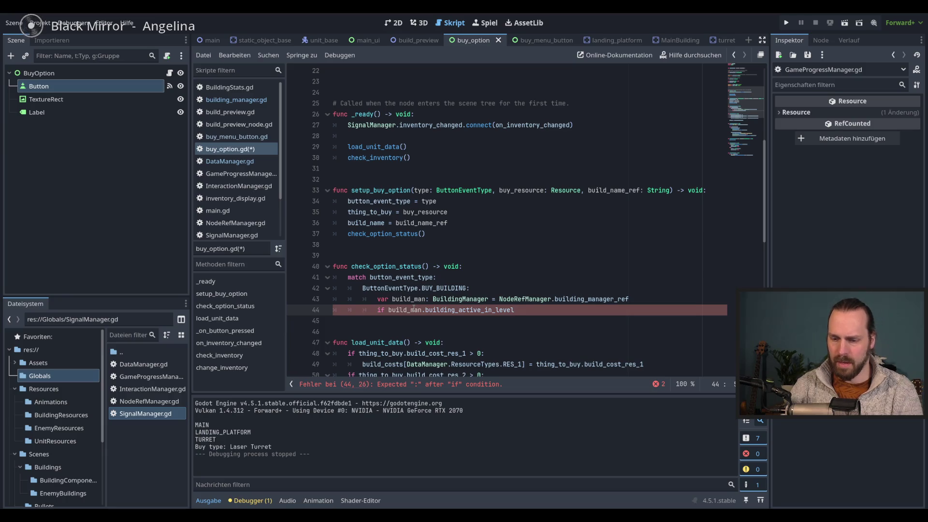
# Index it with [DataManager.BuildingTypes[build_name]] and end the condition with a colon.
pyautogui.write('[Data')
pyautogui.press('Return')
pyautogui.write('.')
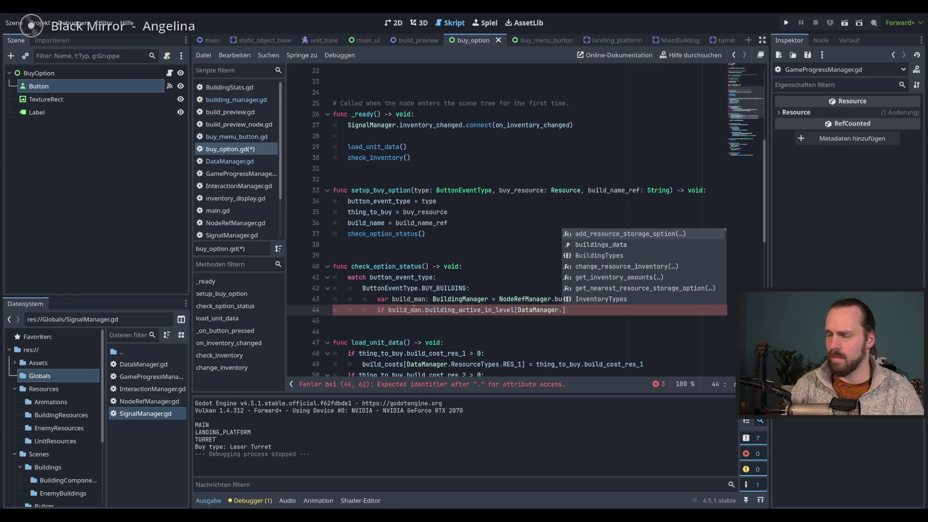
pyautogui.press('Down')
pyautogui.press('Down')
pyautogui.press('Return')
pyautogui.write('.')
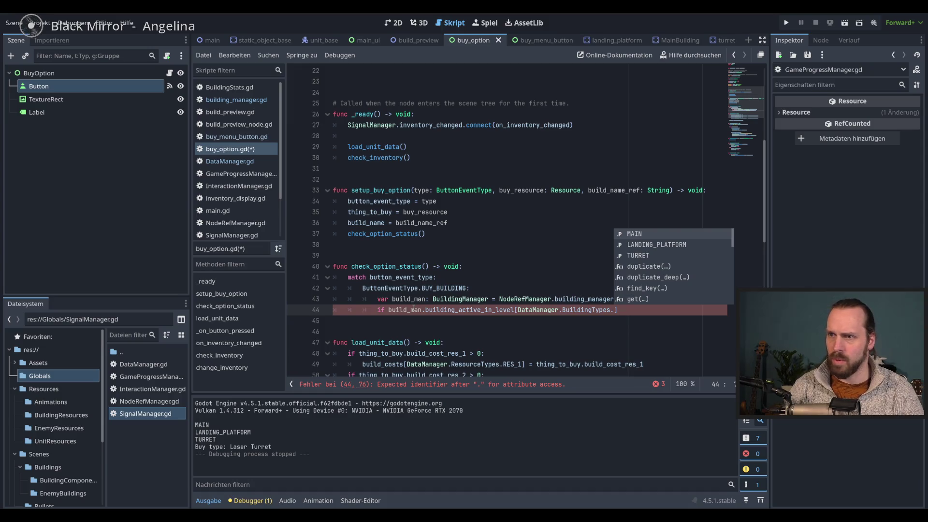
pyautogui.press('BackSpace')
pyautogui.write('[bui')
pyautogui.press('Down')
pyautogui.press('Down')
pyautogui.press('Return')
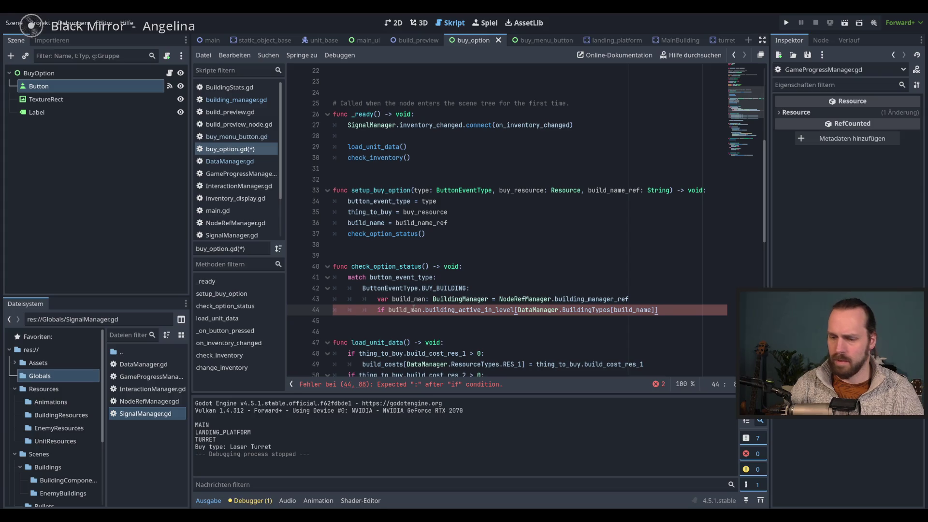
pyautogui.write(':')
# Put print(build_name) inside the if and run the game with F5.
pyautogui.press('Return')
pyautogui.write('pass')
pyautogui.press('BackSpace')
pyautogui.press('BackSpace')
pyautogui.press('BackSpace')
pyautogui.write('print(')
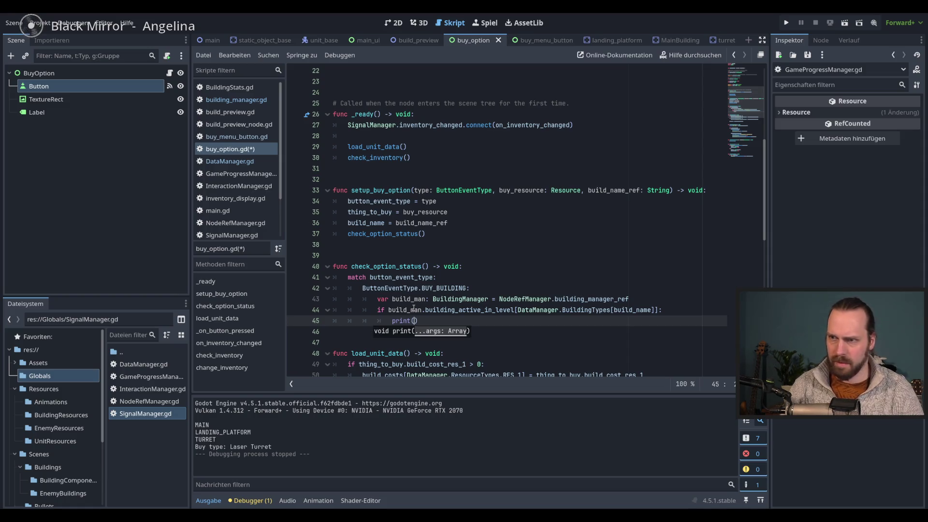
pyautogui.write('build_')
pyautogui.press('Down')
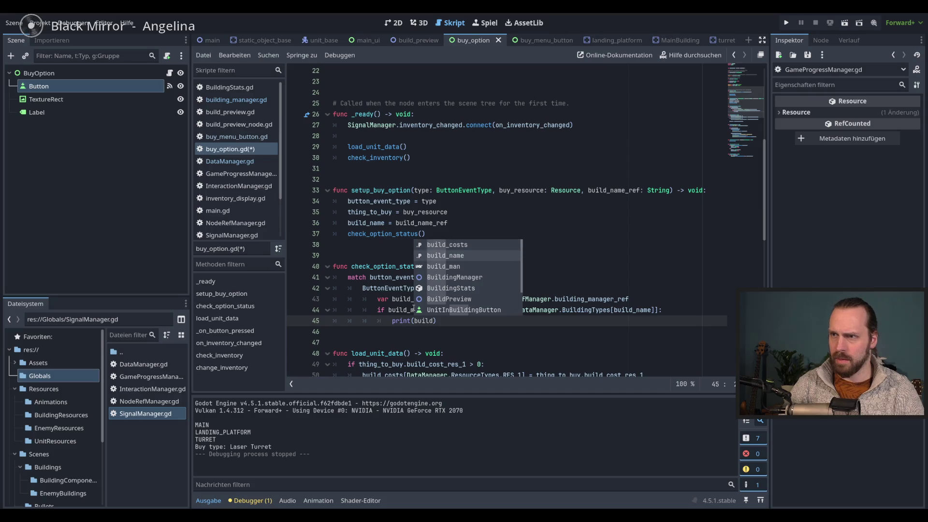
pyautogui.press('Return')
pyautogui.press('F5')
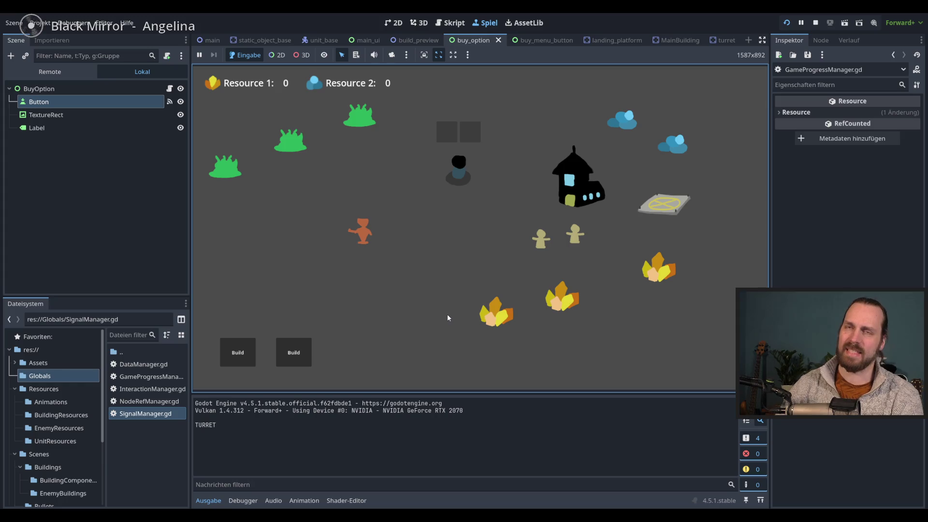
# Change MAIN's false to true in building_manager.gd and rerun, confirming MAIN and TURRET print.
pyautogui.moveTo(209, 426); pyautogui.dragTo(228, 426)
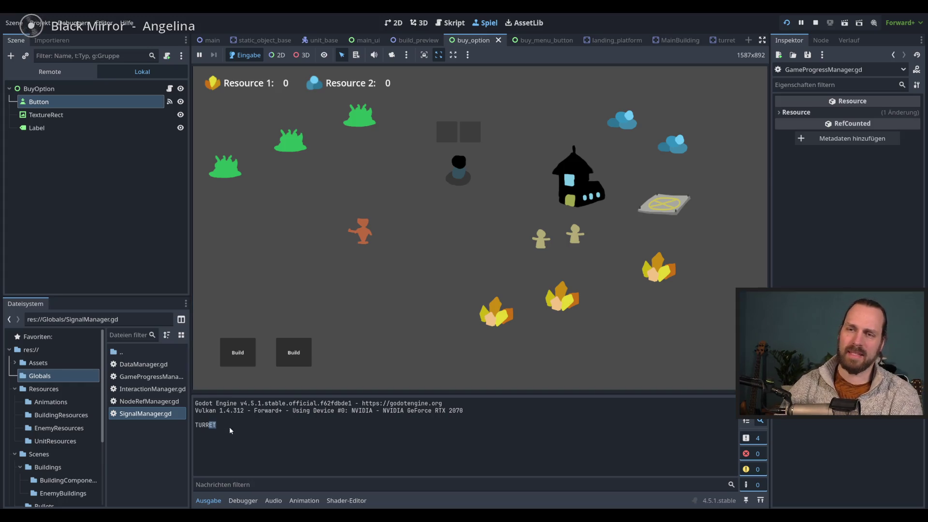
pyautogui.press('F8')
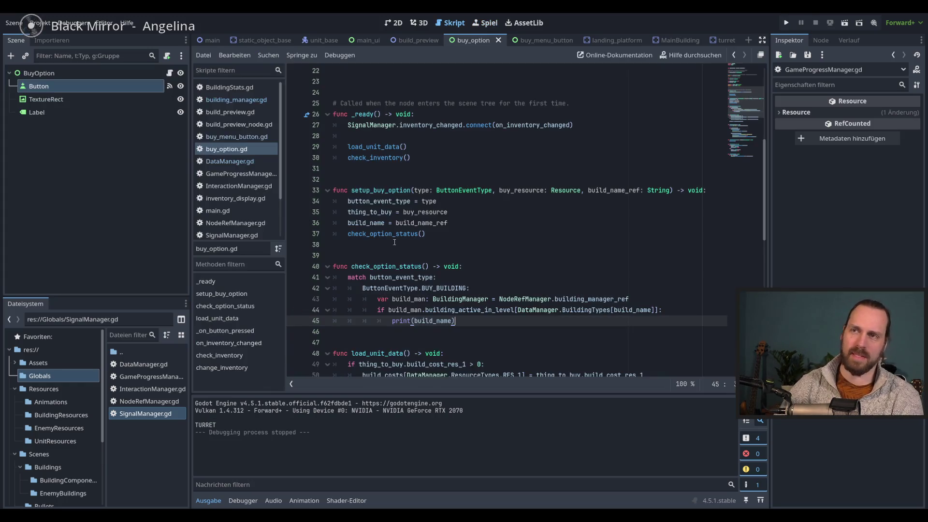
pyautogui.click(237, 100)
pyautogui.doubleClick(488, 147)
pyautogui.hotkey('ctrl', 'c')
pyautogui.doubleClick(475, 125)
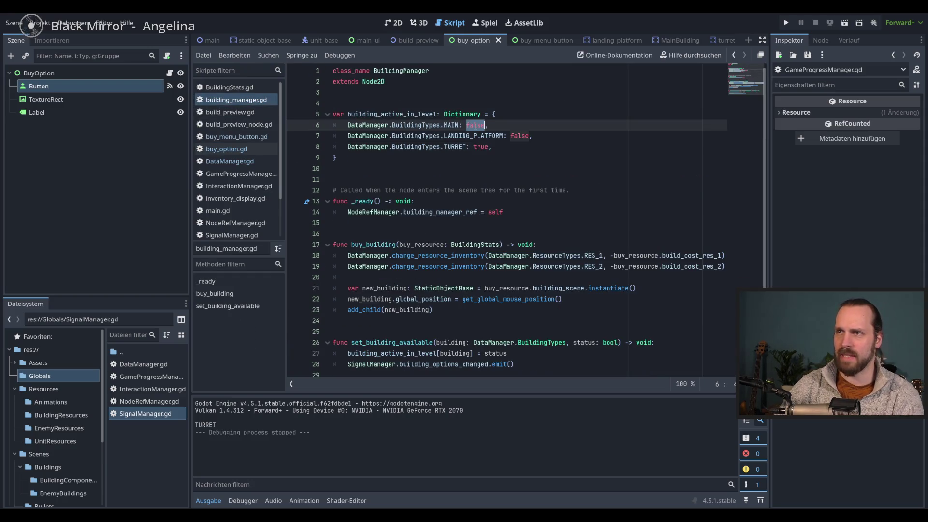
pyautogui.hotkey('ctrl', 'v')
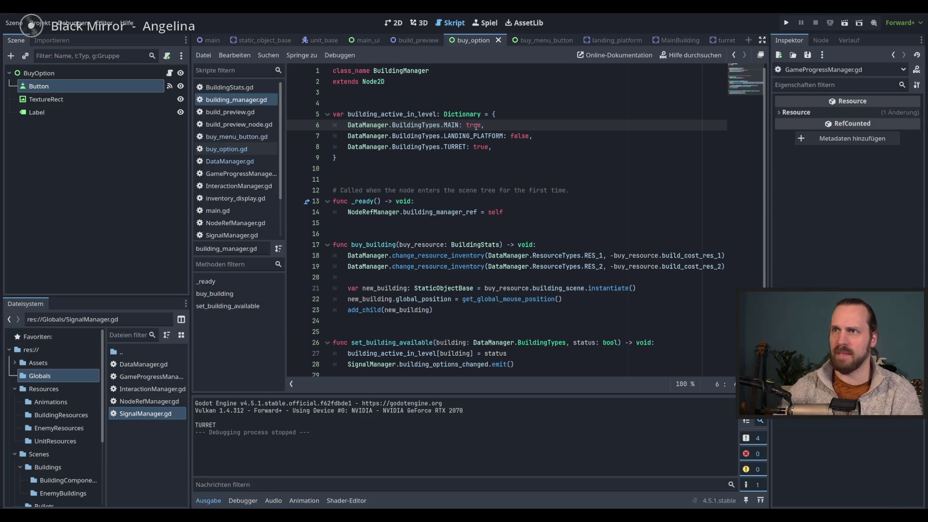
pyautogui.press('F5')
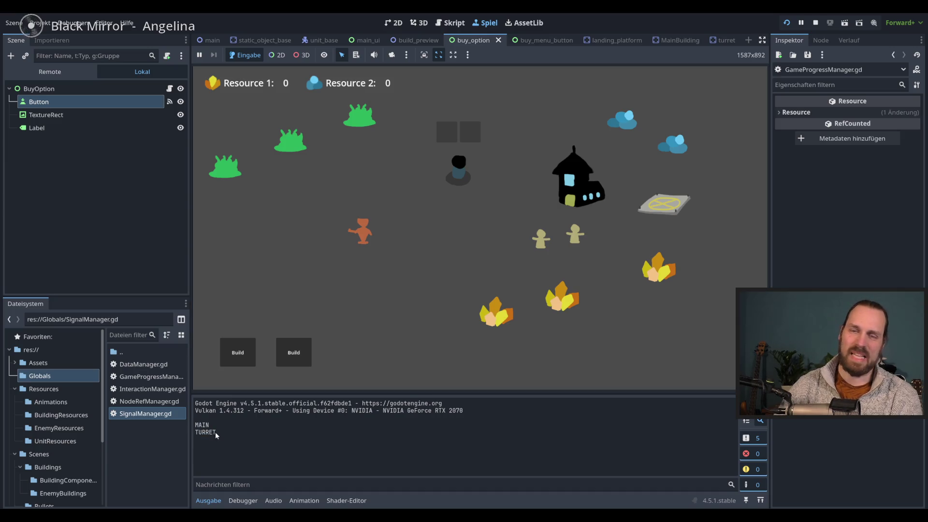
pyautogui.moveTo(196, 425); pyautogui.dragTo(199, 434)
pyautogui.press('F8')
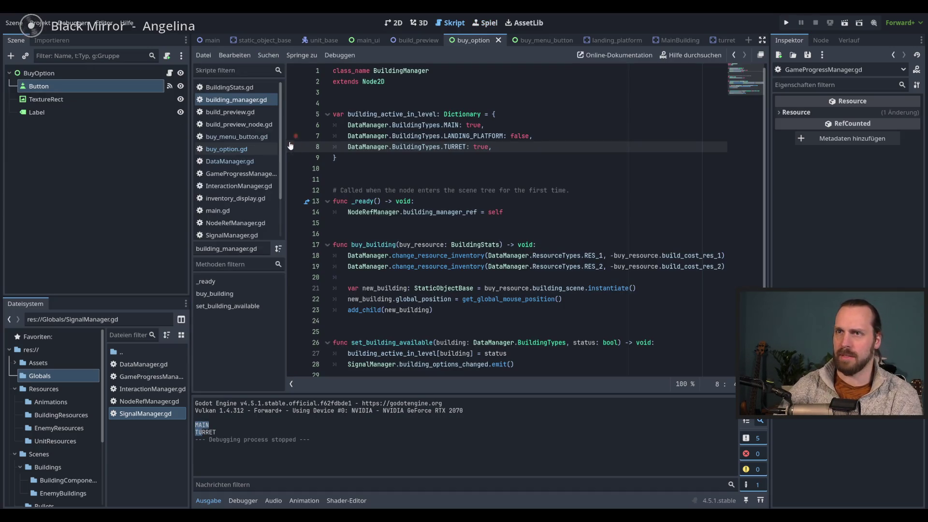
# Review check_option_status's BUY_BUILDING branch in buy_option.gd and place the caret after line 45.
pyautogui.click(227, 151)
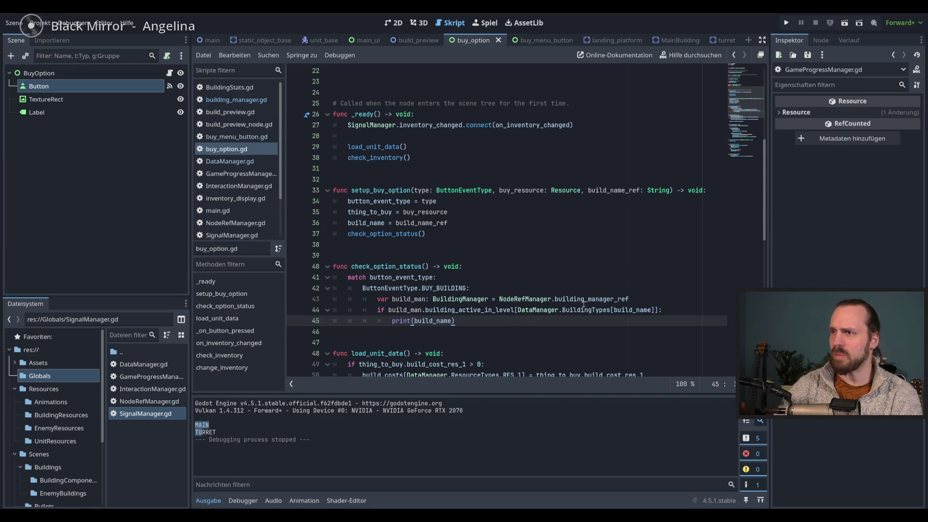
pyautogui.scroll(-3, 585, 305)
pyautogui.moveTo(511, 223); pyautogui.dragTo(392, 222)
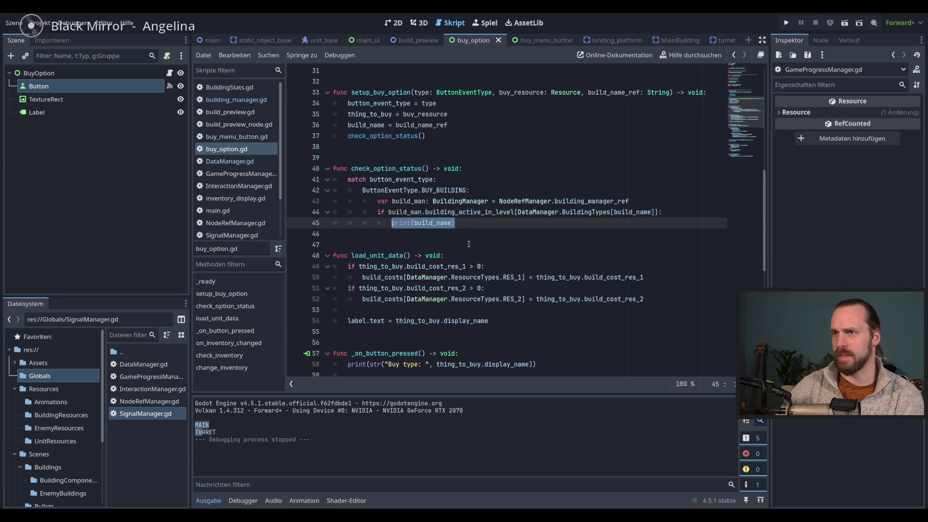
pyautogui.click(473, 229)
pyautogui.scroll(4, 502, 242)
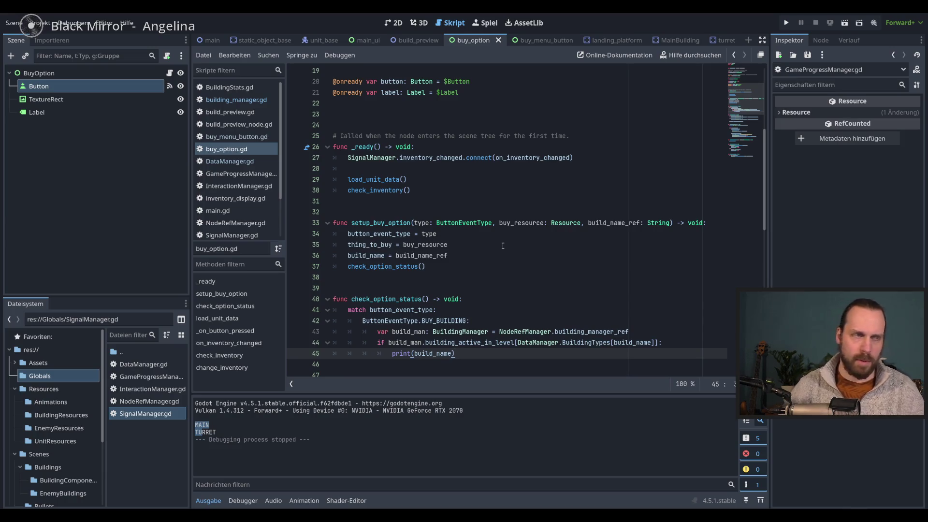
pyautogui.scroll(-3, 503, 246)
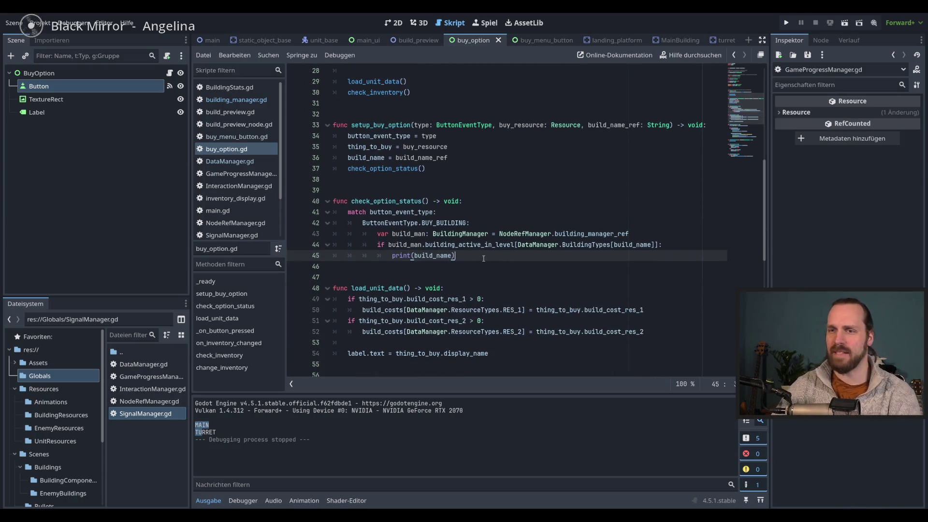
pyautogui.doubleClick(443, 224)
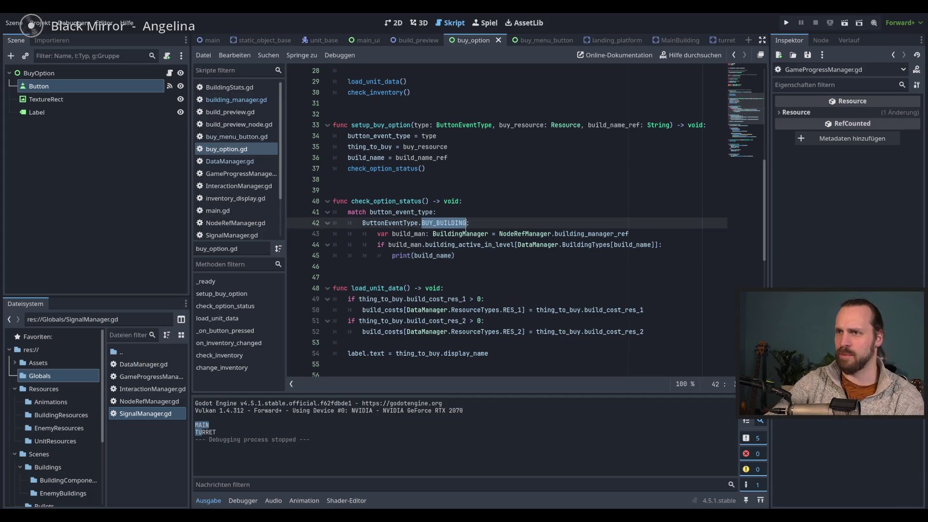
pyautogui.click(472, 278)
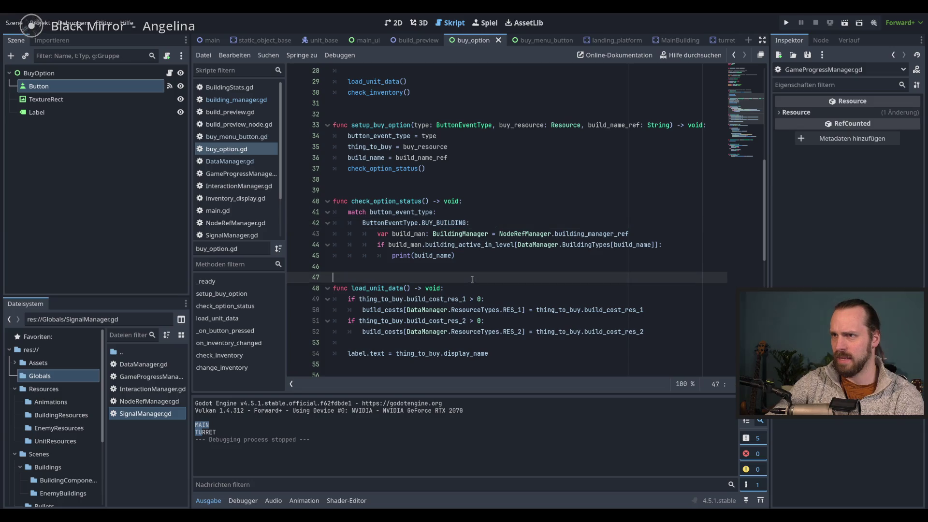
pyautogui.click(475, 255)
# Add a ButtonEventType.BUY_UNIT case starting 'var unit_man: UnitManager.' and save buy_option.gd.
pyautogui.press('Return')
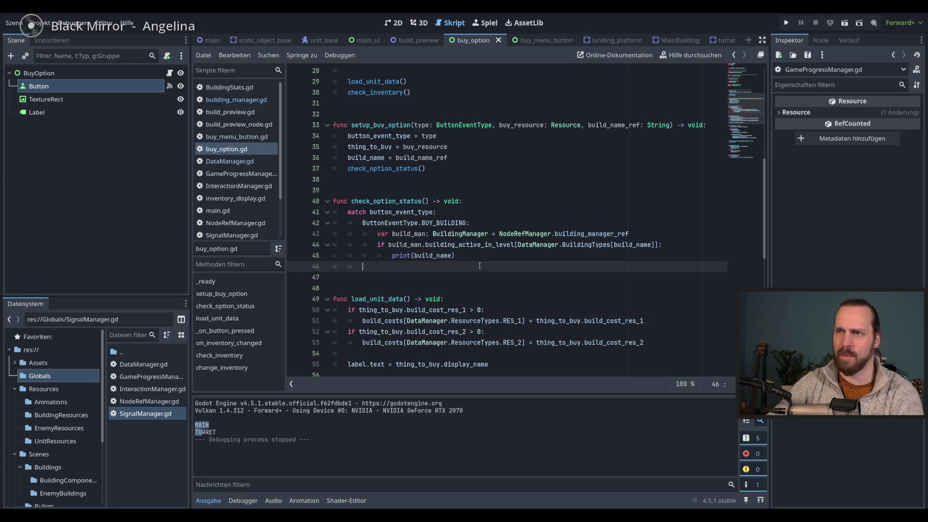
pyautogui.write('ButtonEventType.')
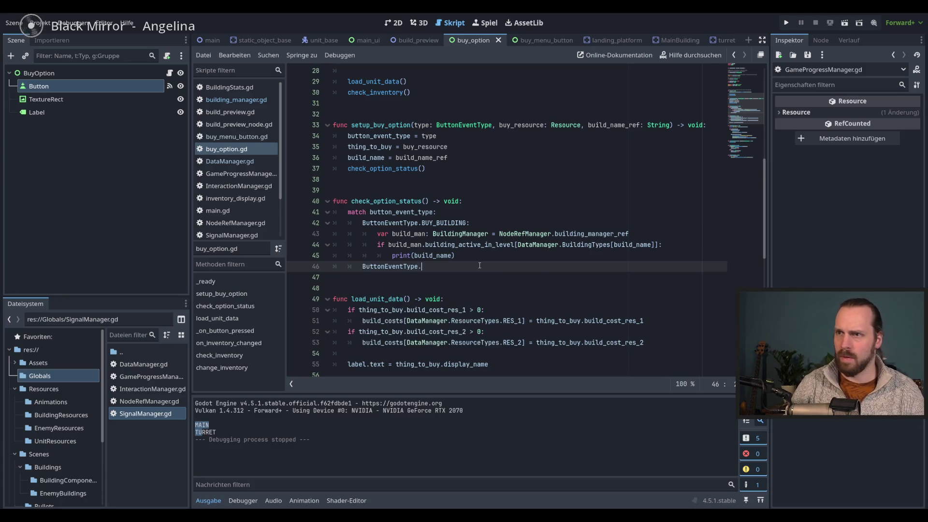
pyautogui.press('Return')
pyautogui.write(':')
pyautogui.press('Return')
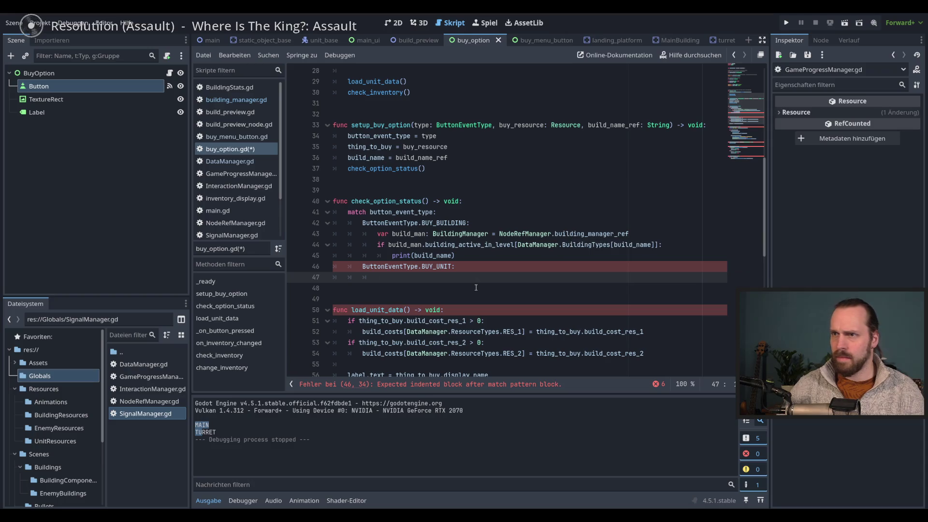
pyautogui.write('var')
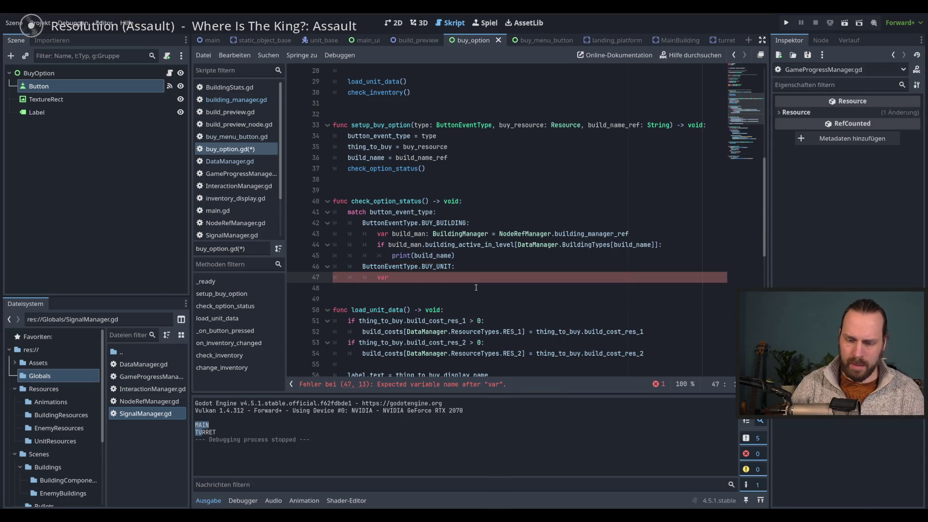
pyautogui.write('unit_ma')
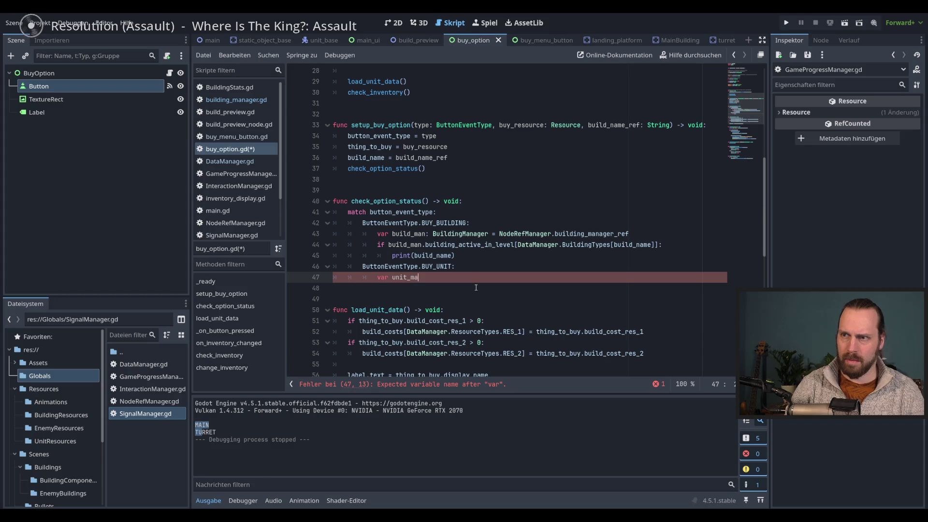
pyautogui.write('n_: B')
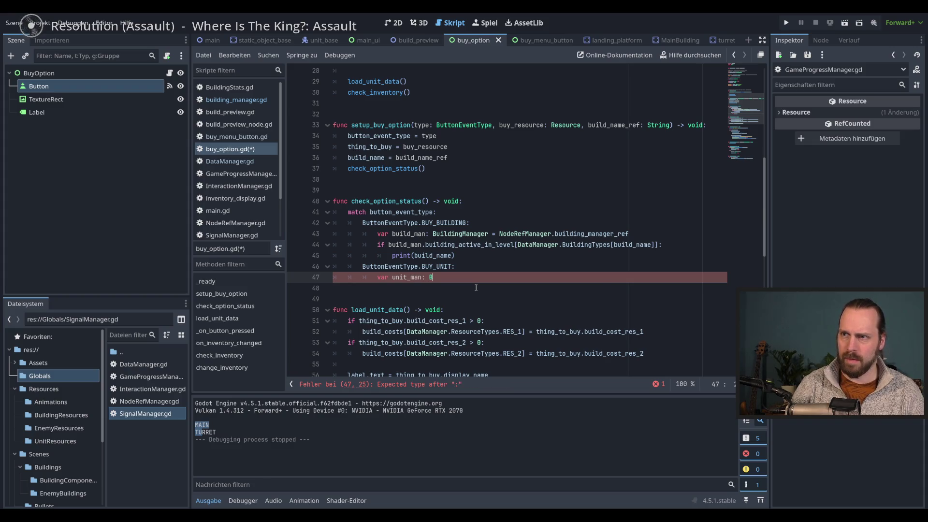
pyautogui.write(' Uni')
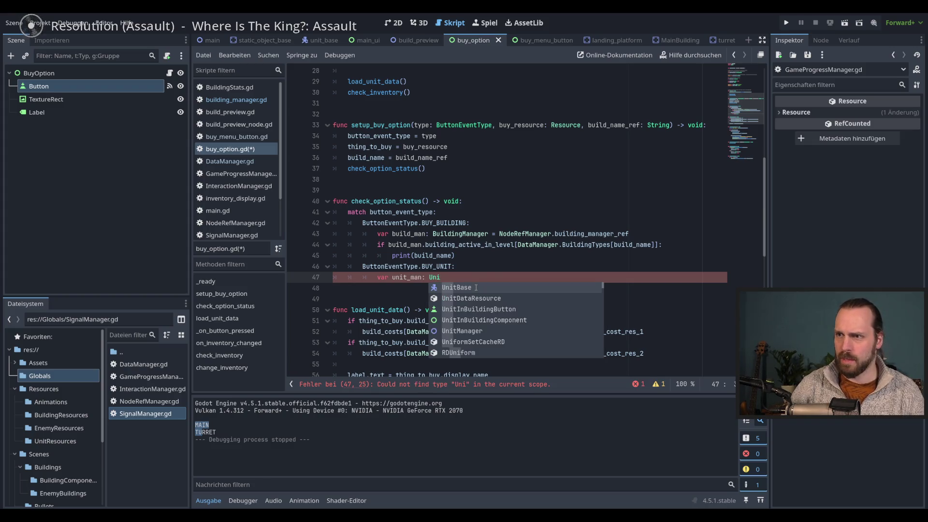
pyautogui.write('tM')
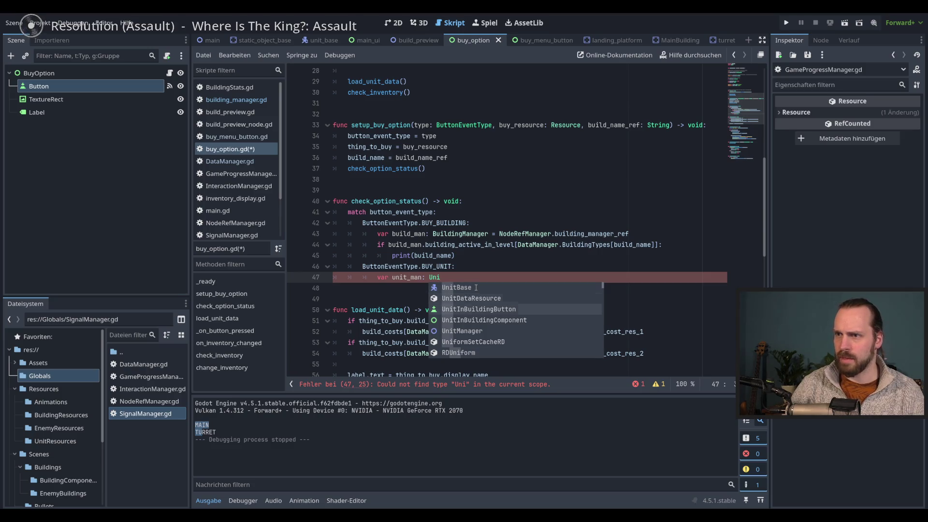
pyautogui.press('Return')
pyautogui.write('.')
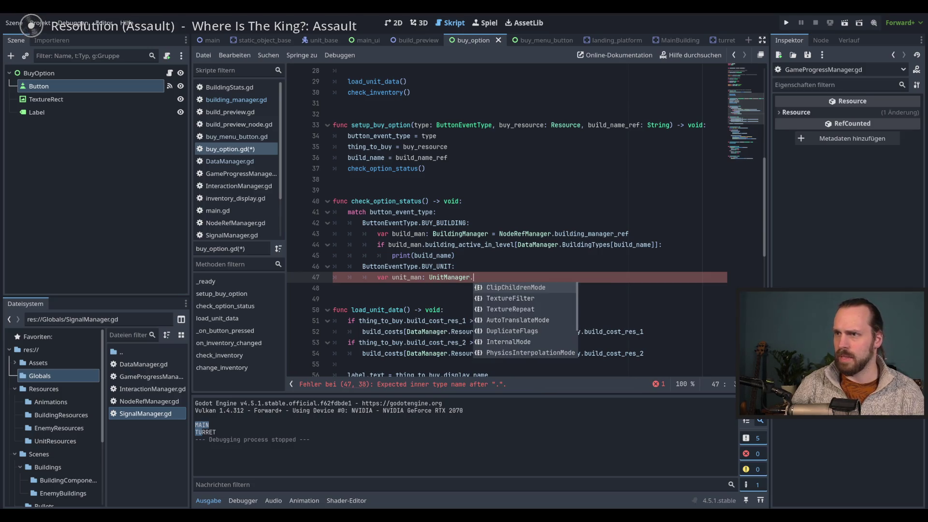
pyautogui.press('Escape')
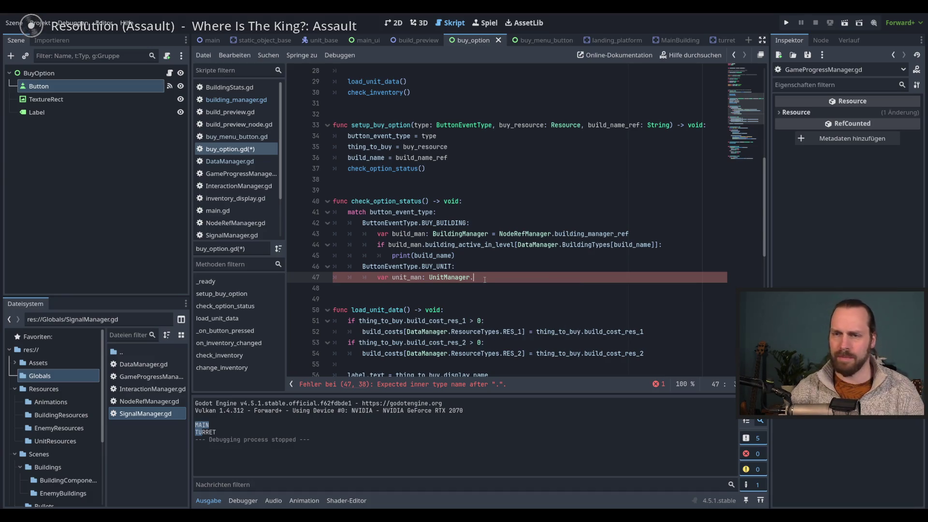
pyautogui.hotkey('ctrl', 's')
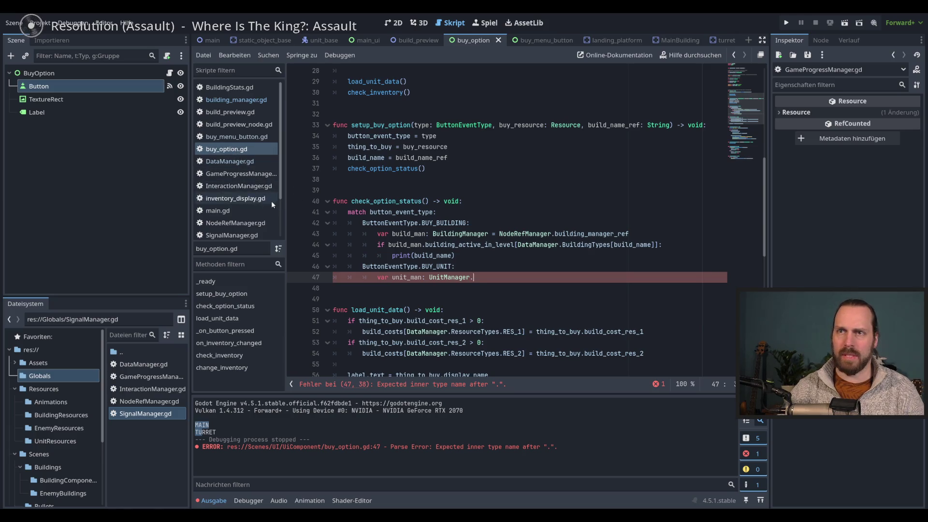
# Open unit_manager.gd from the main scene's UnitManager node and add blank lines after line 9.
pyautogui.click(210, 41)
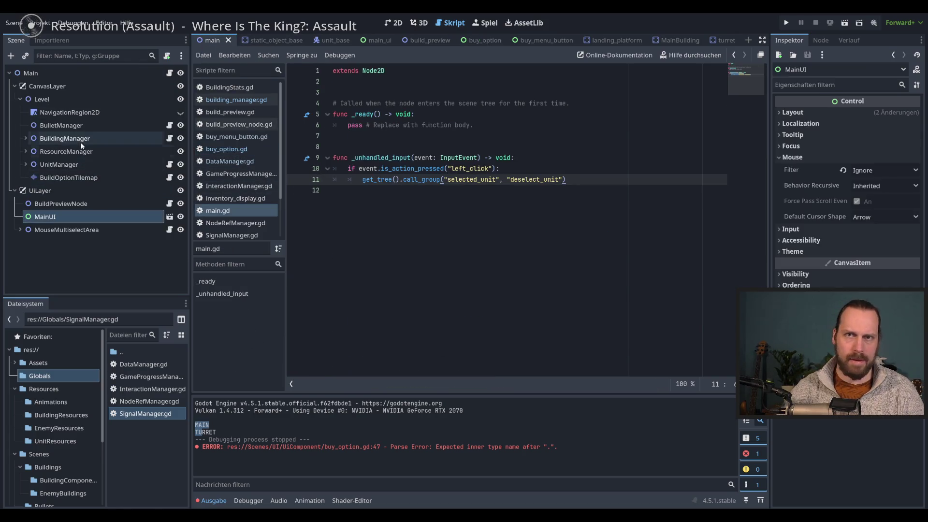
pyautogui.click(78, 164)
pyautogui.click(170, 164)
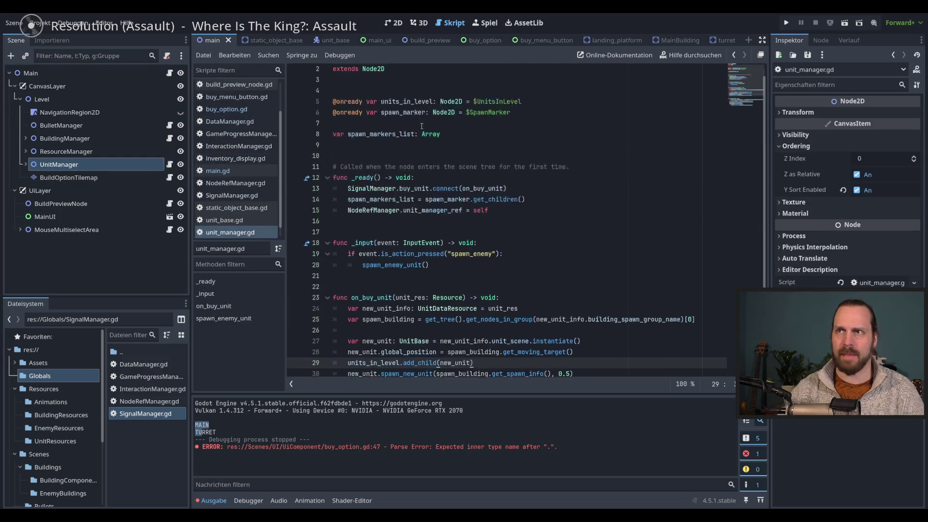
pyautogui.scroll(-4, 394, 145)
pyautogui.scroll(4, 394, 145)
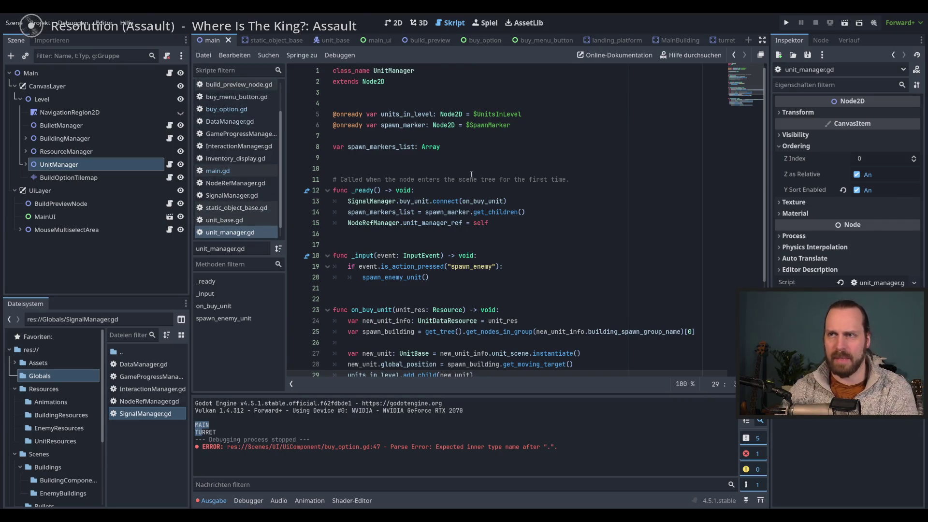
pyautogui.click(405, 161)
pyautogui.press('Return')
pyautogui.press('Return')
pyautogui.press('Return')
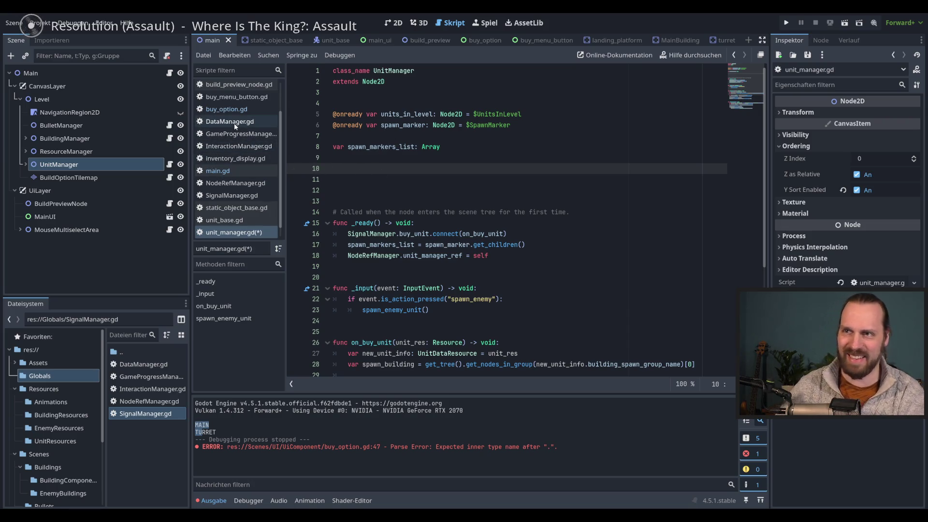
# Copy building_active_in_level from building_manager.gd onto line 10 and rename it units_active_in_level.
pyautogui.scroll(3, 231, 139)
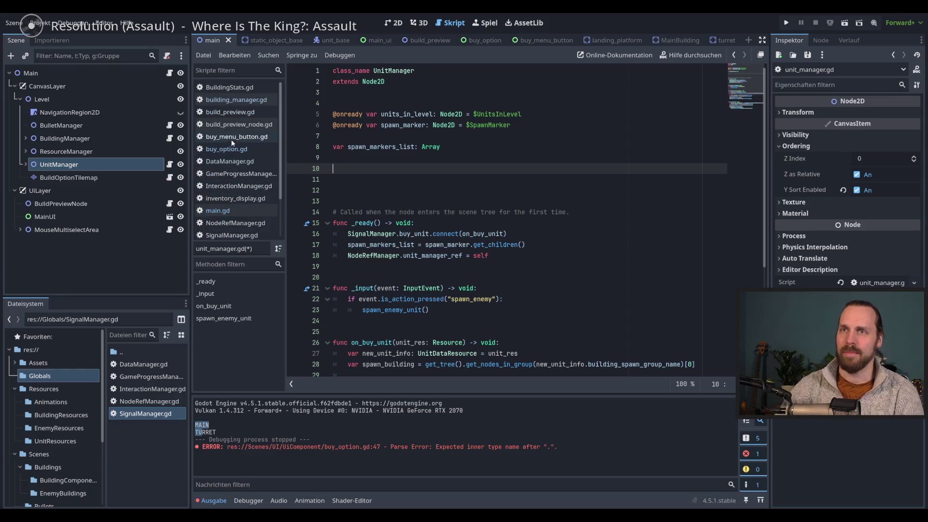
pyautogui.click(236, 100)
pyautogui.click(342, 158)
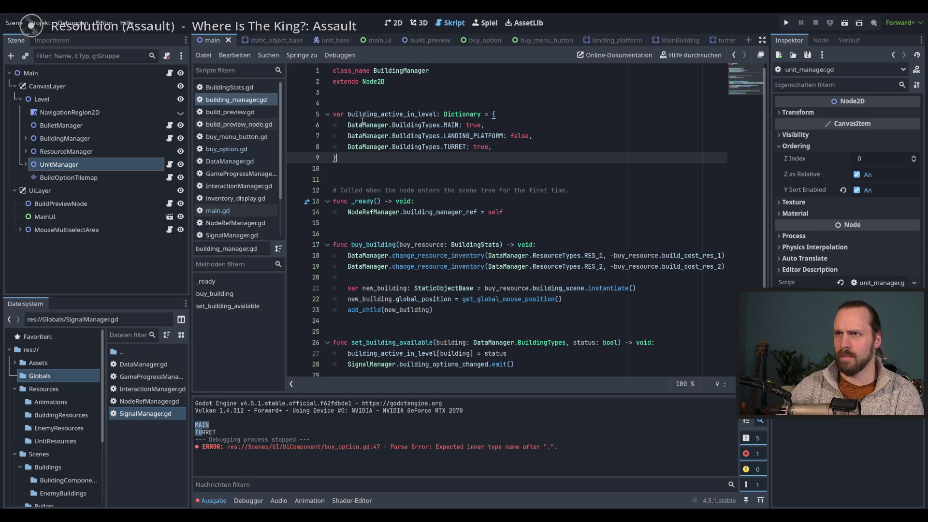
pyautogui.doubleClick(377, 115)
pyautogui.hotkey('ctrl', 'c')
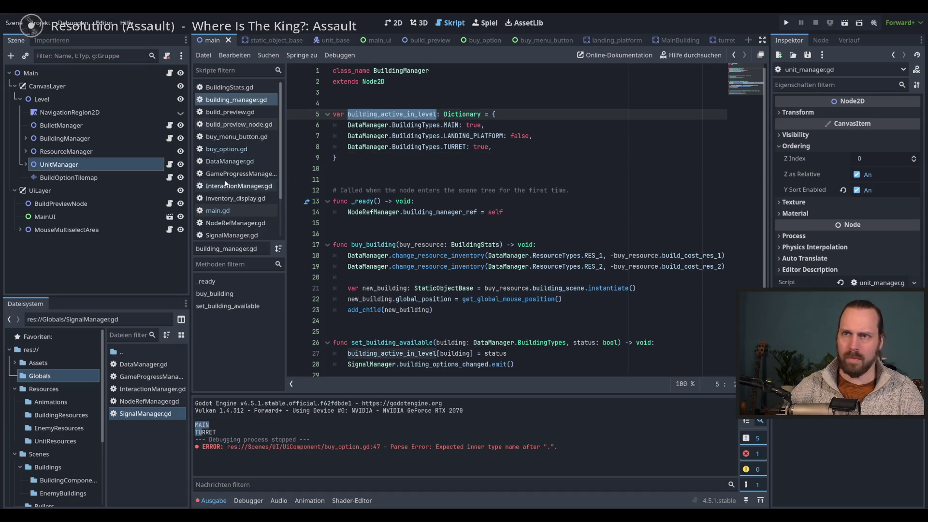
pyautogui.click(227, 211)
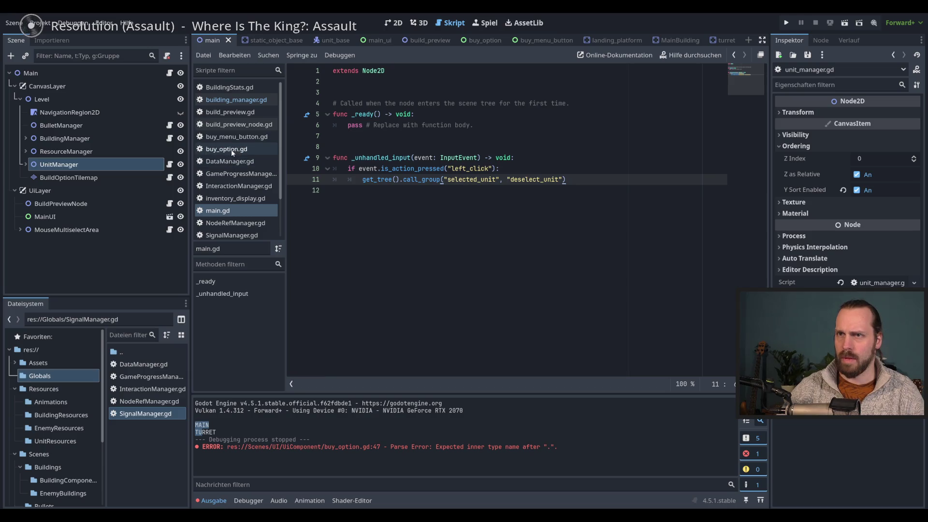
pyautogui.scroll(-3, 232, 208)
pyautogui.click(233, 221)
pyautogui.click(393, 170)
pyautogui.hotkey('ctrl', 'v')
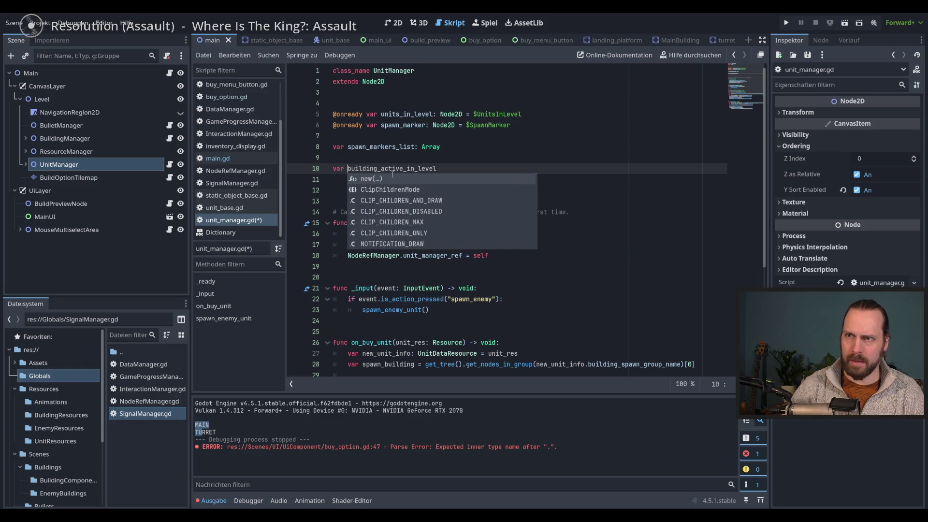
pyautogui.press('Escape')
pyautogui.click(378, 168)
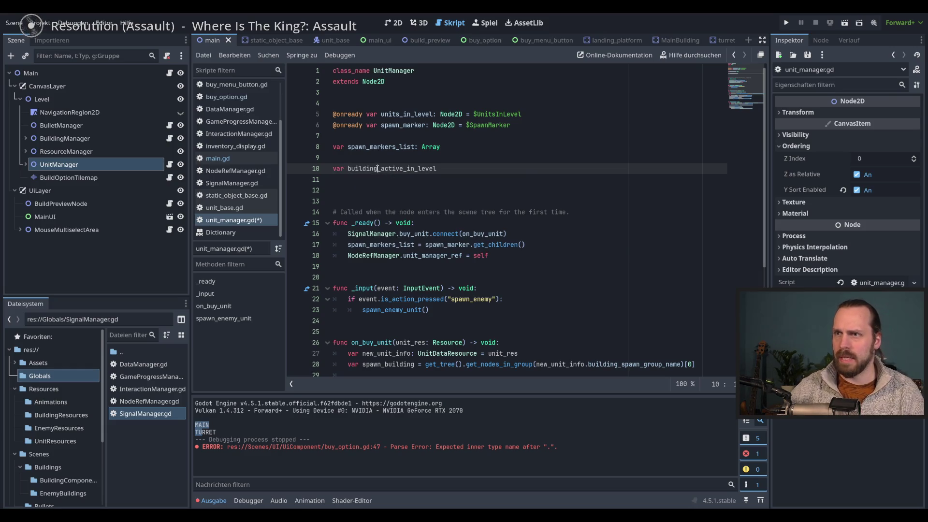
pyautogui.hotkey('ctrl', 'shift', 'Left')
pyautogui.write('units')
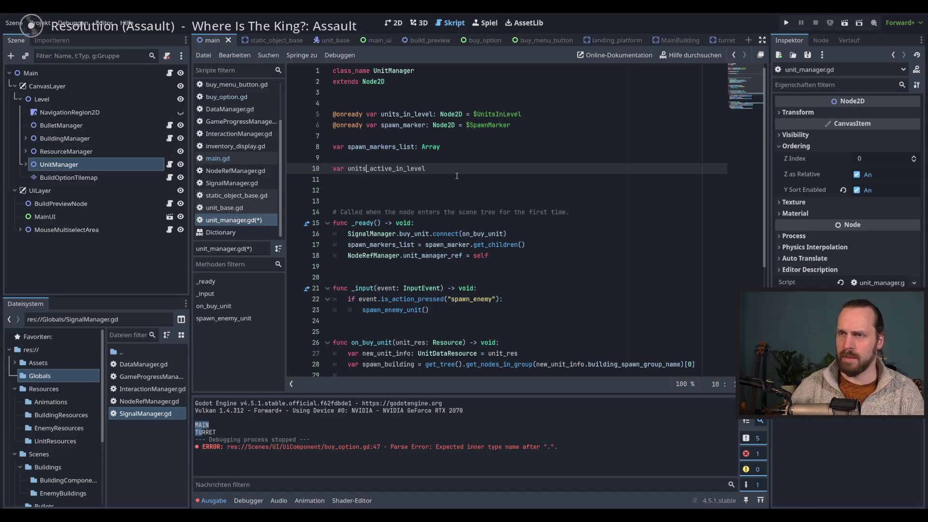
# Rename the variable to unit_build_option_active and type it as Dictionary.
pyautogui.scroll(3, 236, 126)
pyautogui.click(239, 101)
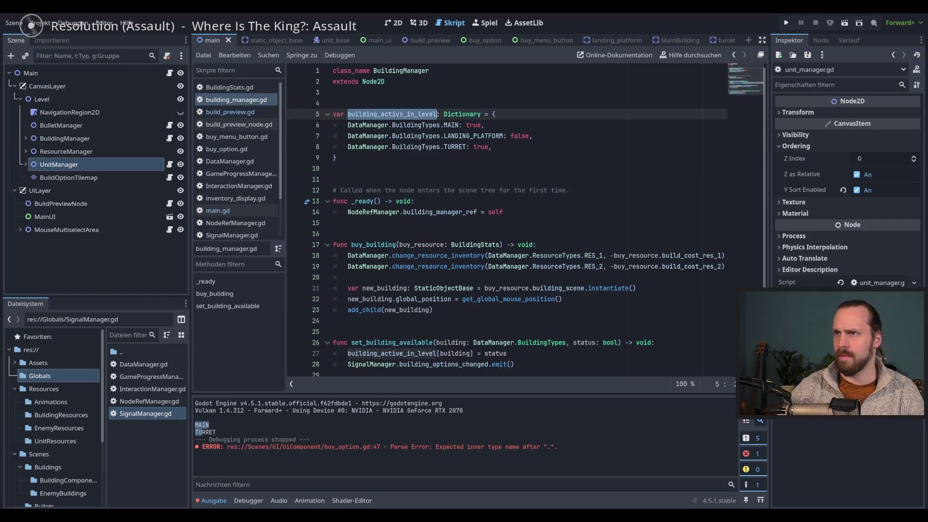
pyautogui.scroll(-1, 229, 193)
pyautogui.scroll(-2, 229, 192)
pyautogui.click(229, 223)
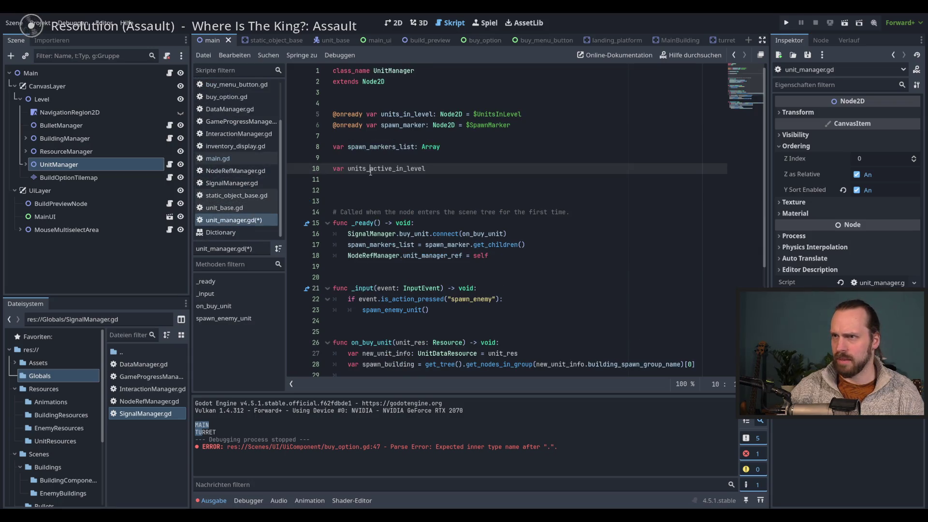
pyautogui.moveTo(426, 169); pyautogui.dragTo(348, 168)
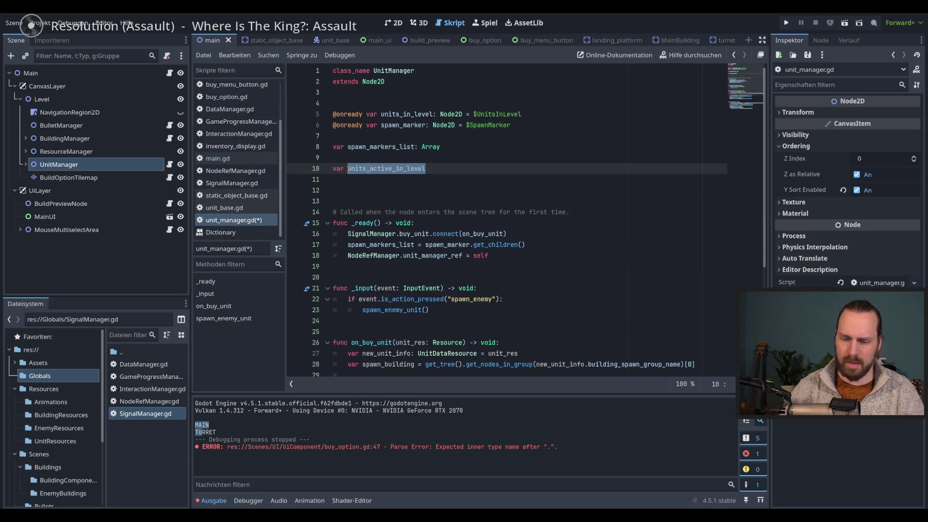
pyautogui.write('span_build_')
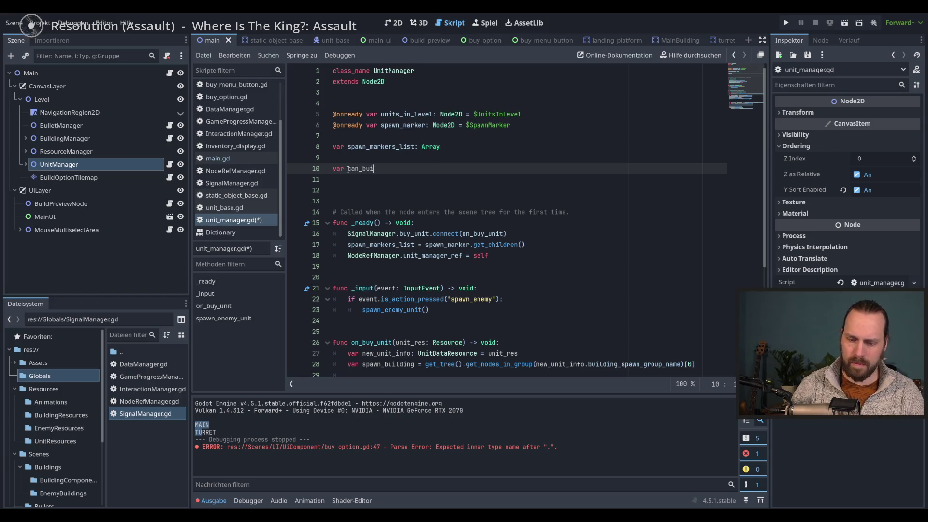
pyautogui.write('unit')
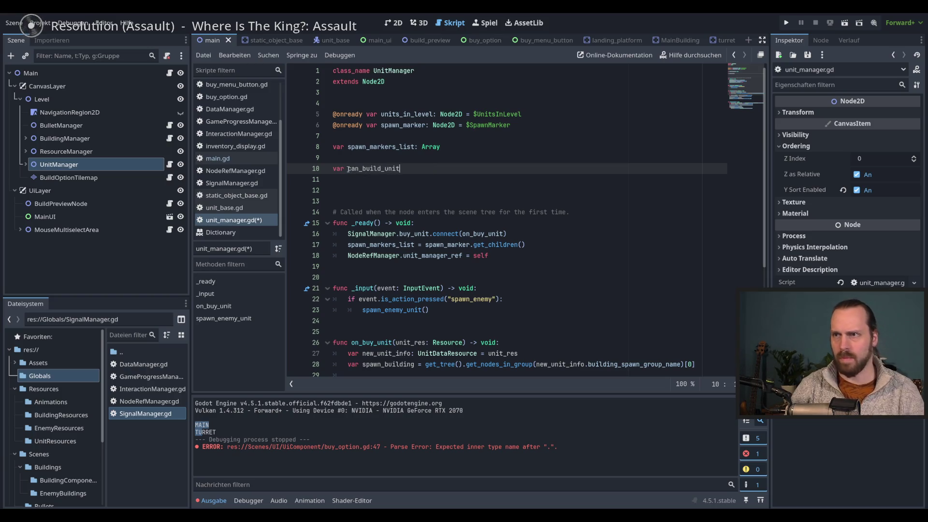
pyautogui.press('BackSpace')
pyautogui.press('BackSpace')
pyautogui.press('BackSpace')
pyautogui.write('unit_biuo')
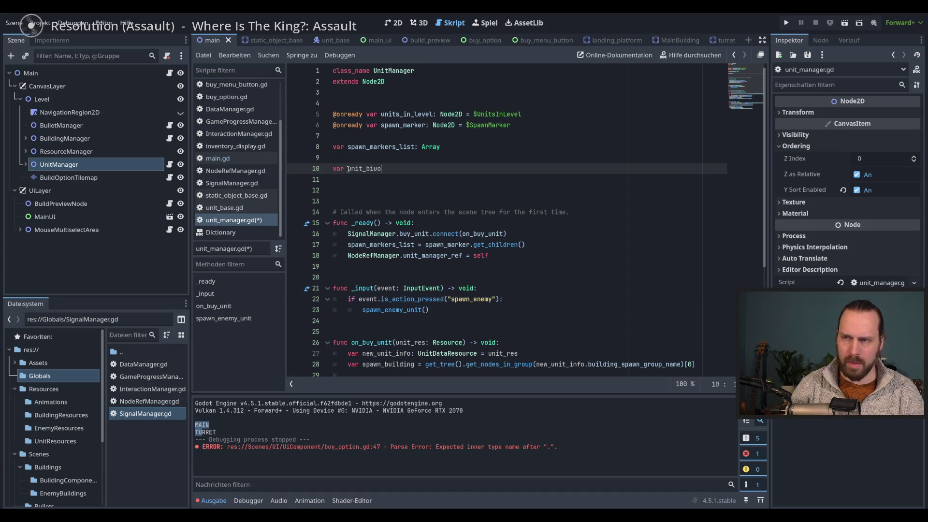
pyautogui.press('BackSpace')
pyautogui.press('BackSpace')
pyautogui.press('BackSpace')
pyautogui.write('build_')
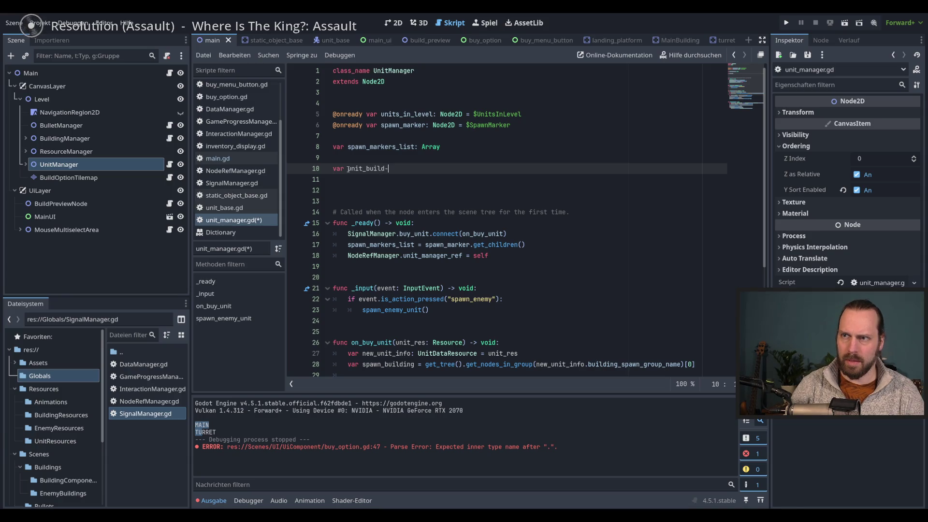
pyautogui.write('optcio')
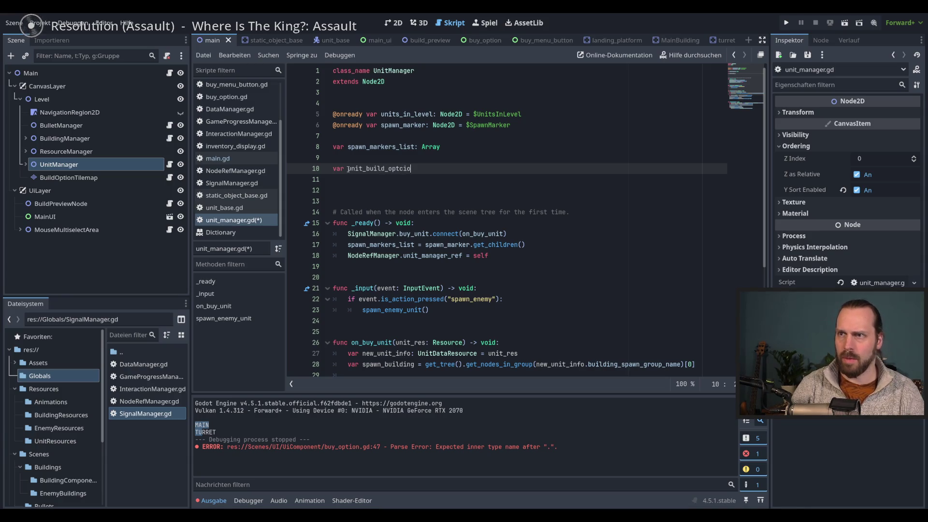
pyautogui.press('BackSpace')
pyautogui.press('BackSpace')
pyautogui.press('BackSpace')
pyautogui.write('ion_active: Dictionary ')
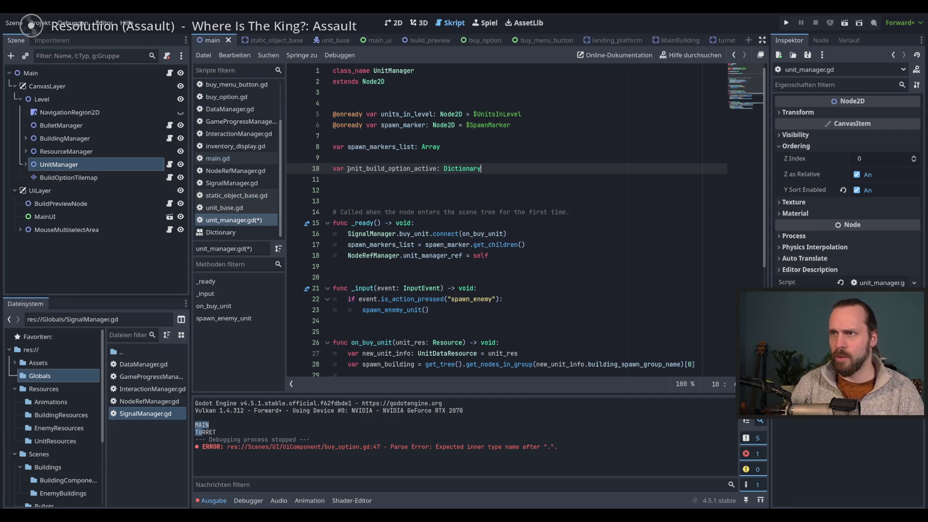
pyautogui.write('?=')
pyautogui.press('BackSpace')
pyautogui.press('BackSpace')
# Open the dictionary braces and add the DataManager.UnitsTypes WORKER key set to true.
pyautogui.write('{')
pyautogui.press('Return')
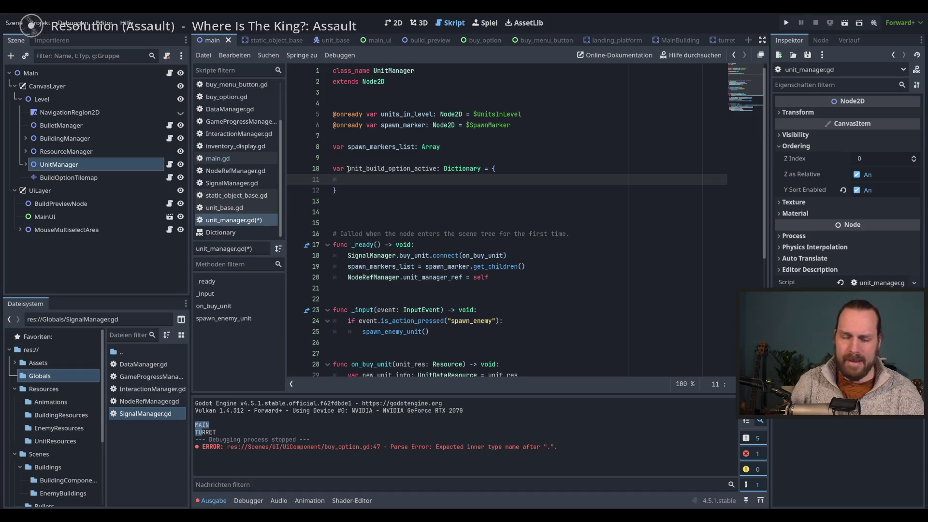
pyautogui.write('DataManager')
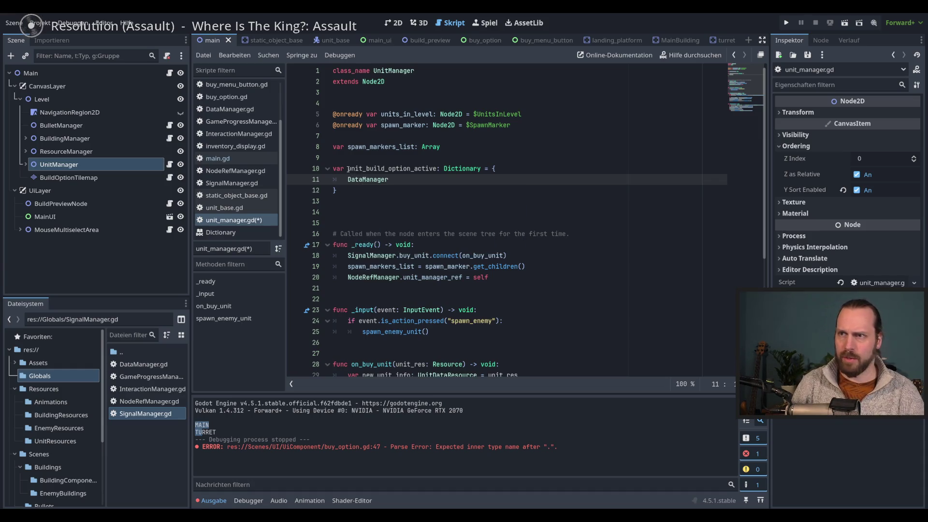
pyautogui.write('.Un')
pyautogui.press('Down')
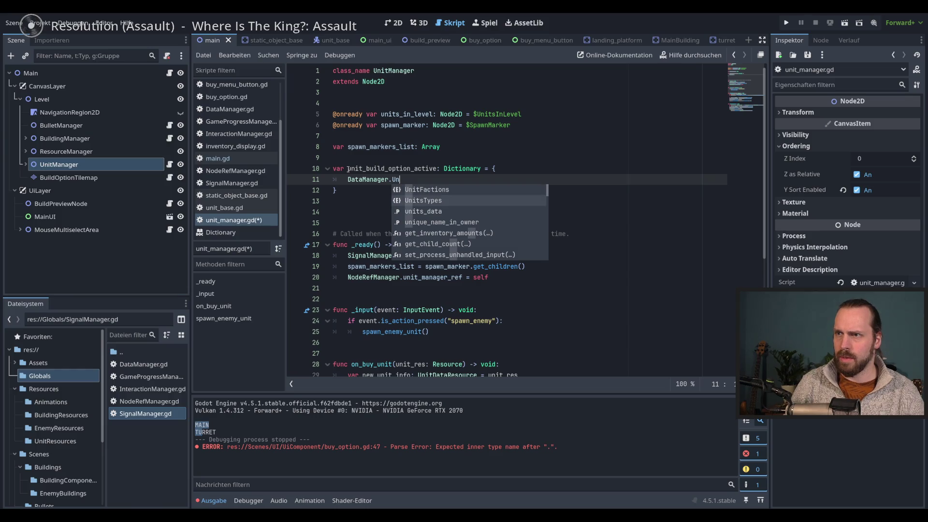
pyautogui.press('Return')
pyautogui.press('Return')
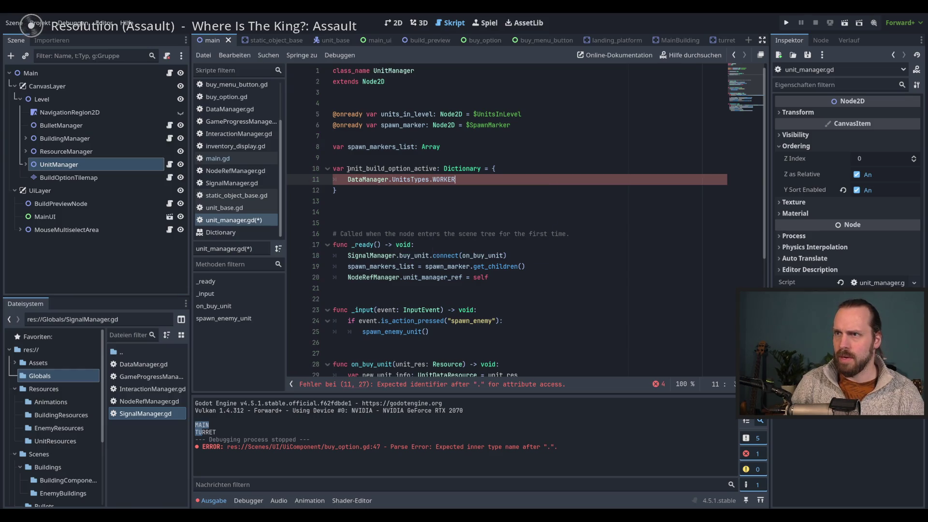
pyautogui.write(': ')
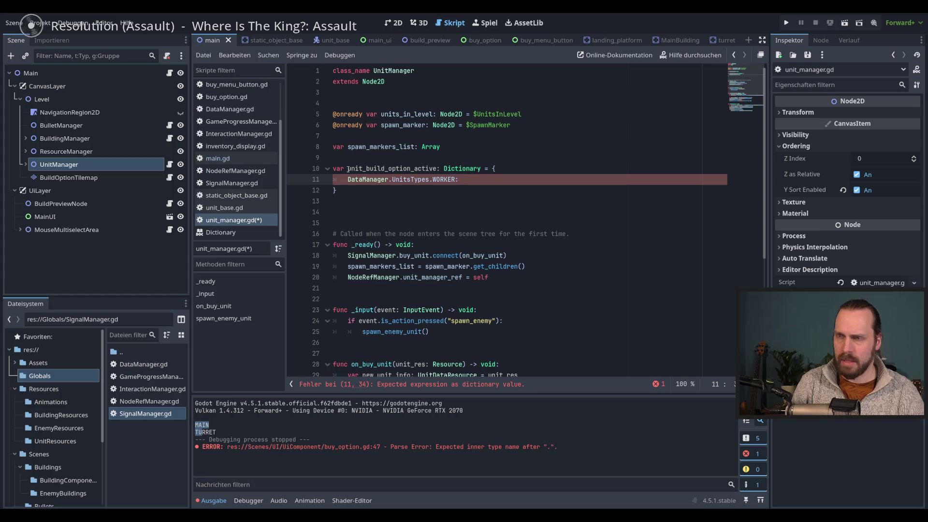
pyautogui.write('true')
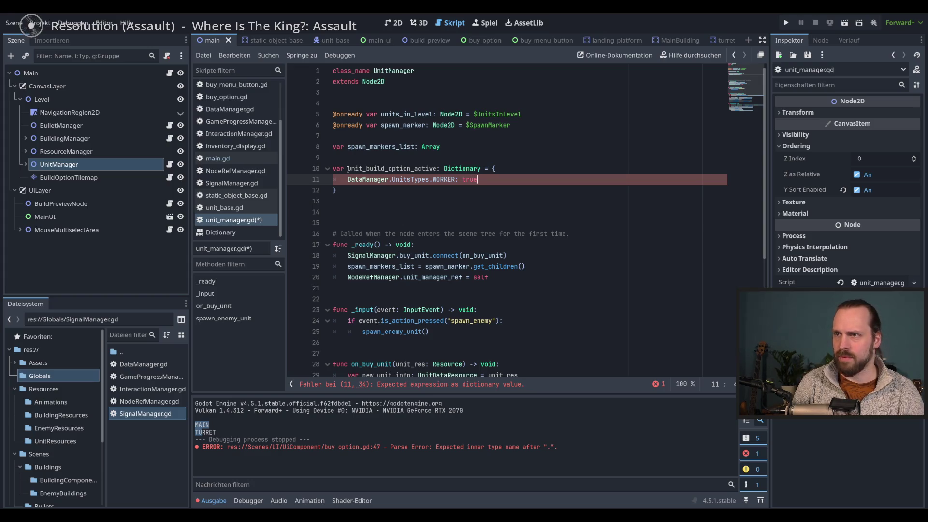
pyautogui.write(',')
pyautogui.press('Return')
# Add DataManager.UnitsTypes.COMBAT: false as the second entry and save unit_manager.gd.
pyautogui.write('Da')
pyautogui.press('Return')
pyautogui.press('BackSpace')
pyautogui.press('BackSpace')
pyautogui.press('BackSpace')
pyautogui.press('BackSpace')
pyautogui.press('BackSpace')
pyautogui.press('BackSpace')
pyautogui.write('t')
pyautogui.press('Return')
pyautogui.write('.')
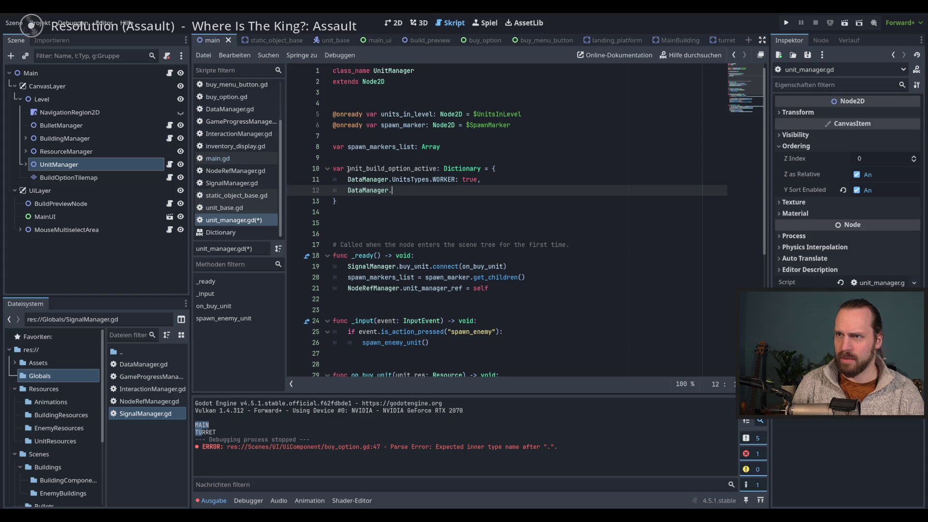
pyautogui.write('Unit')
pyautogui.press('Return')
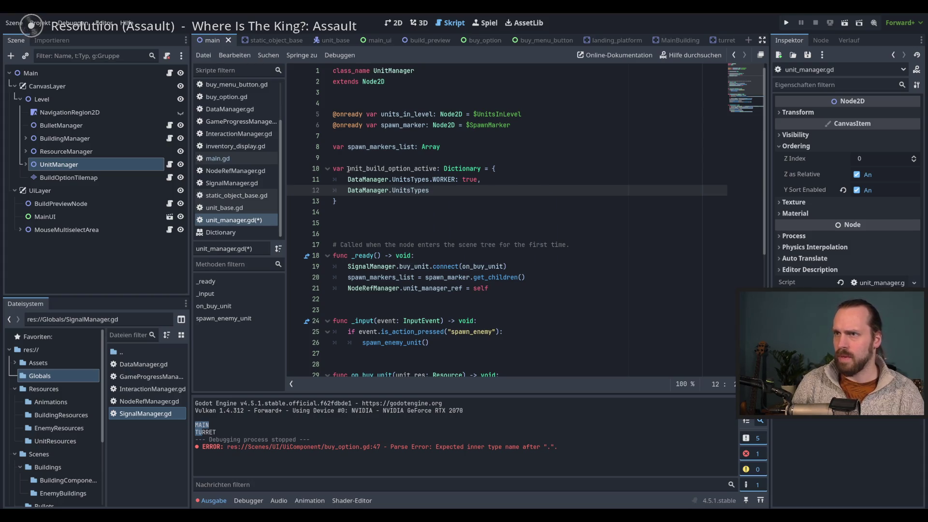
pyautogui.write('.')
pyautogui.press('Return')
pyautogui.write(': false,')
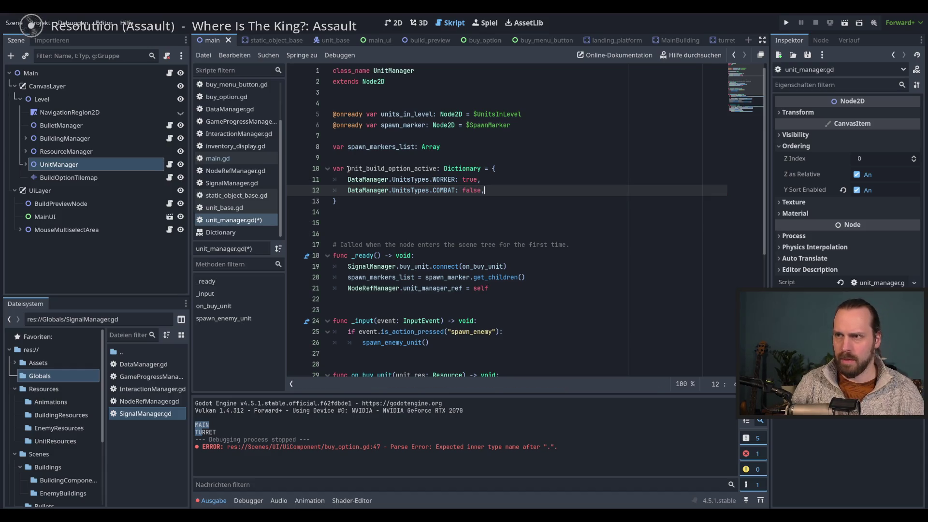
pyautogui.hotkey('ctrl', 's')
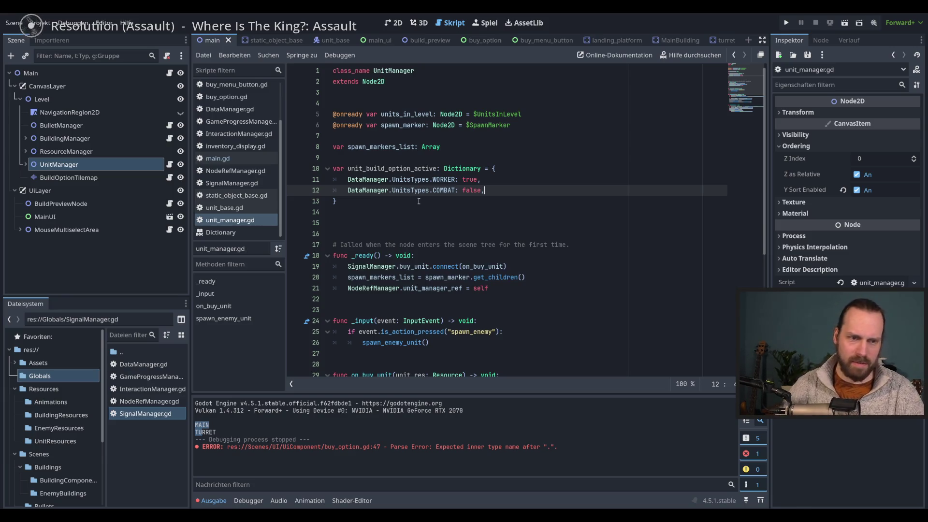
pyautogui.click(408, 201)
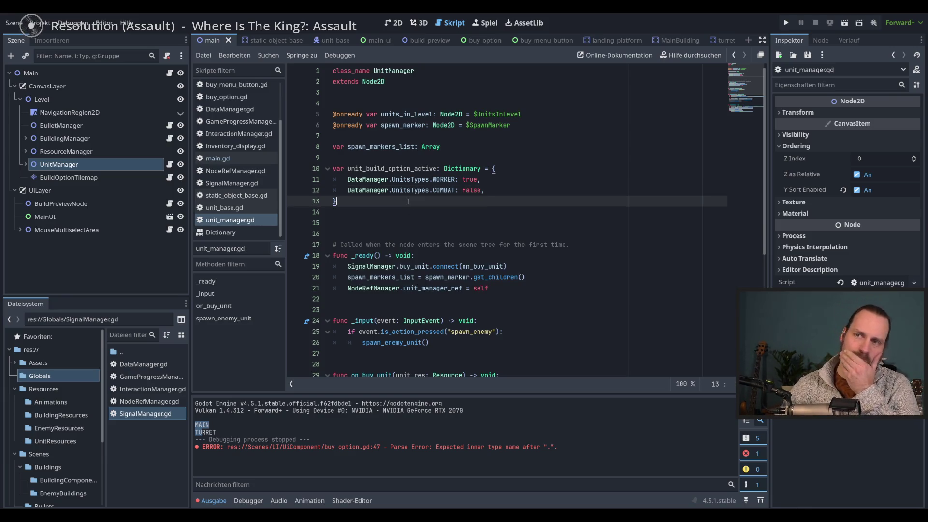
pyautogui.scroll(3, 235, 159)
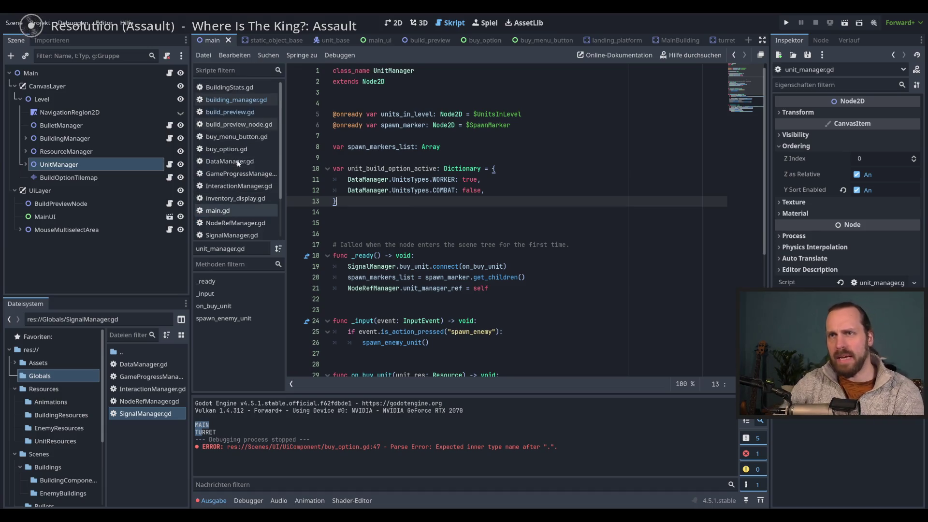
# Switch to buy_option.gd and remove the stray dot after UnitManager on line 47.
pyautogui.click(228, 113)
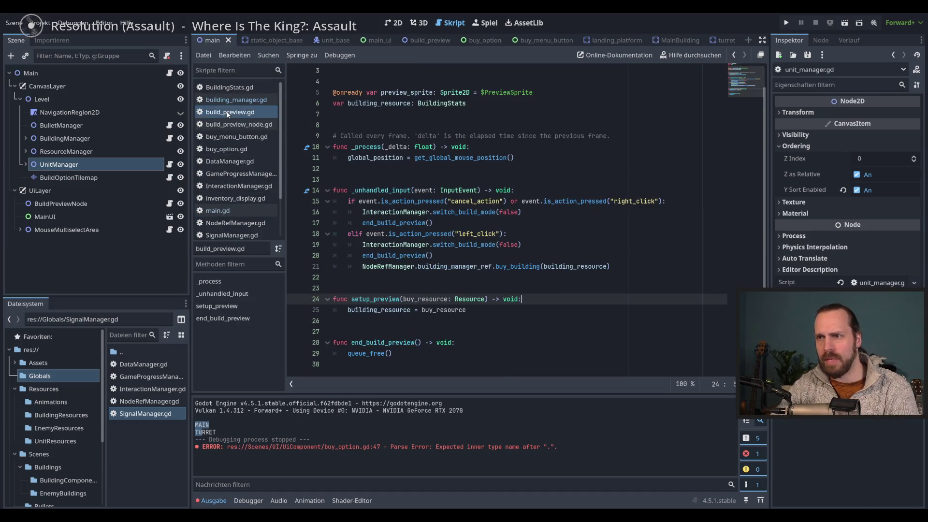
pyautogui.click(225, 151)
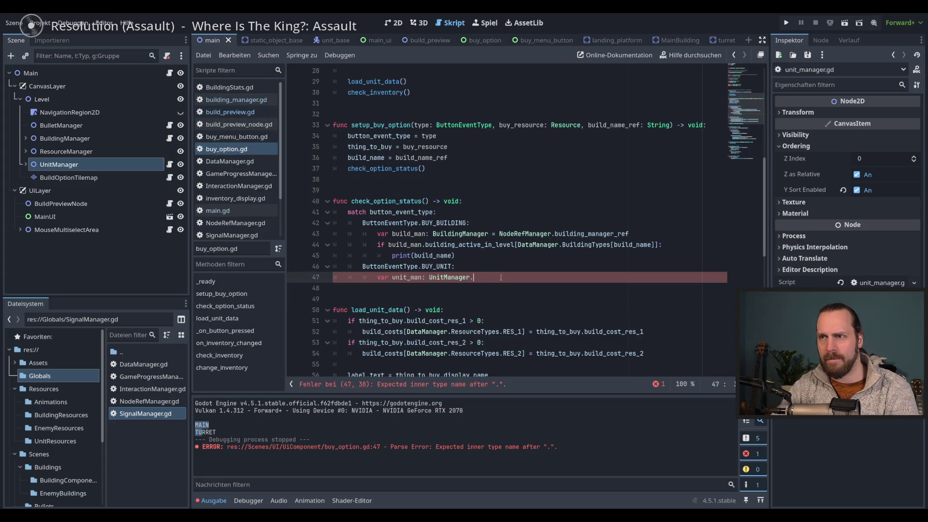
pyautogui.press('BackSpace')
pyautogui.write('.')
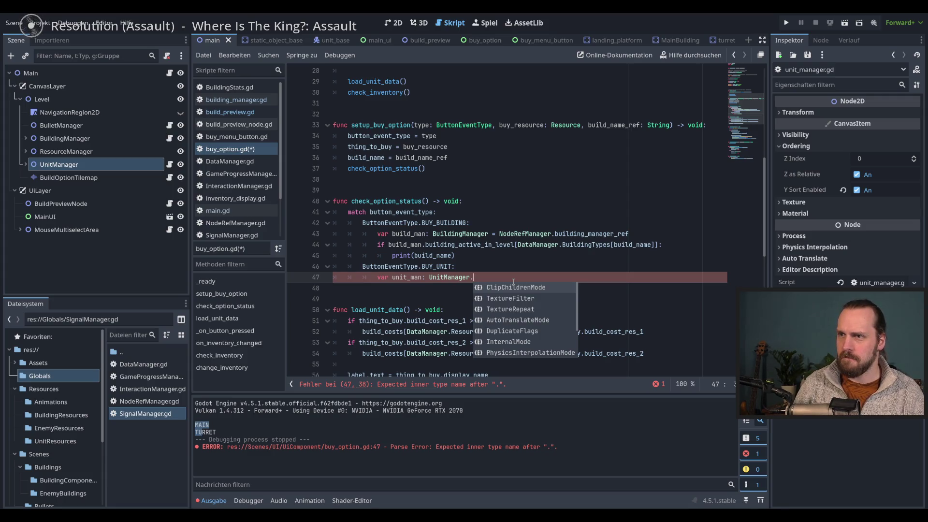
pyautogui.press('BackSpace')
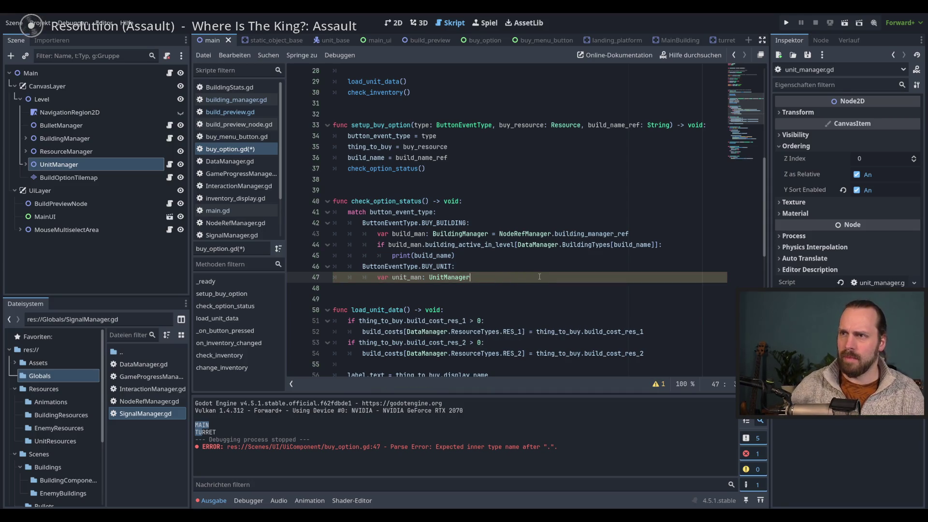
pyautogui.write('=')
# Assign unit_man = NodeRefManager.unit_manager_ref on line 47 and save buy_option.gd.
pyautogui.hotkey('ctrl', 'space')
pyautogui.write('Nod')
pyautogui.press('Down')
pyautogui.press('Down')
pyautogui.press('Down')
pyautogui.press('Return')
pyautogui.write('.')
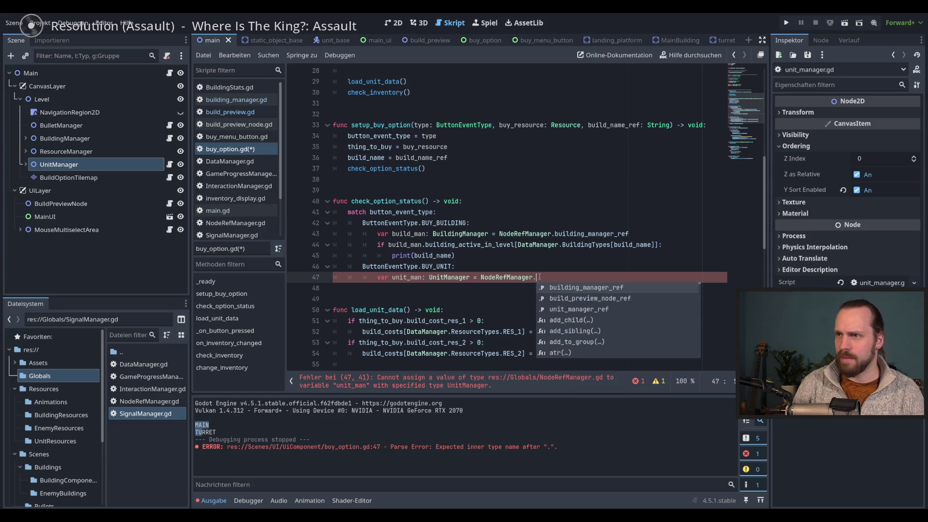
pyautogui.press('Down')
pyautogui.press('Down')
pyautogui.press('Return')
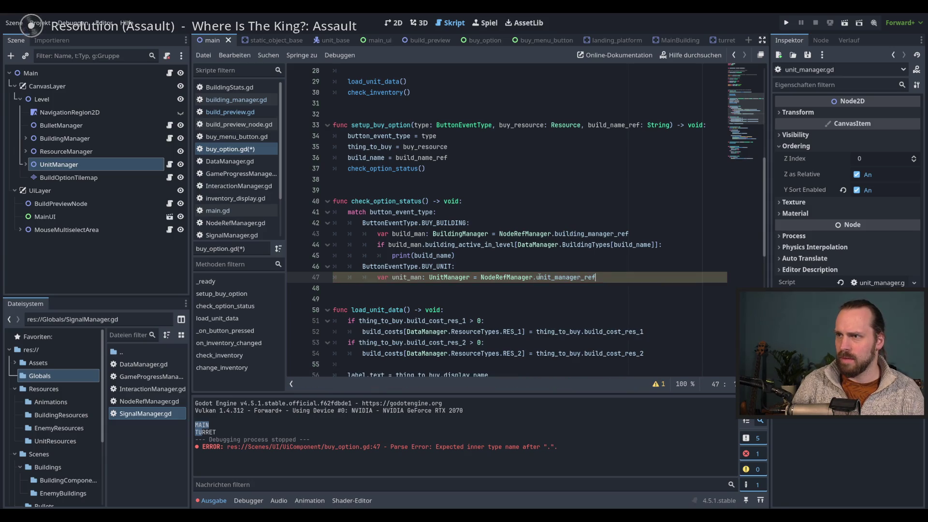
pyautogui.hotkey('ctrl', 's')
# Begin an indented 'if unit_man.' on line 48, then jump to the UnitManager script.
pyautogui.press('Return')
pyautogui.press('Tab')
pyautogui.write('if ')
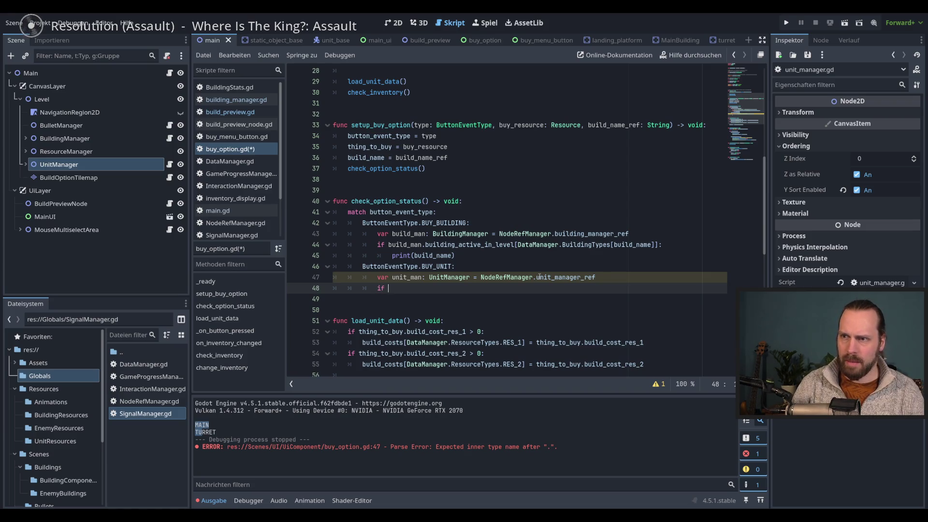
pyautogui.write('unit_man.')
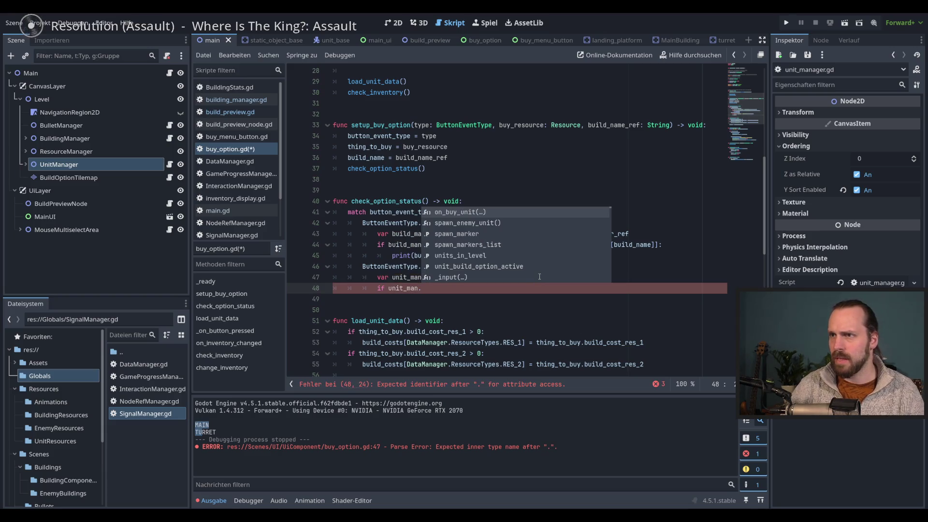
pyautogui.press('Escape')
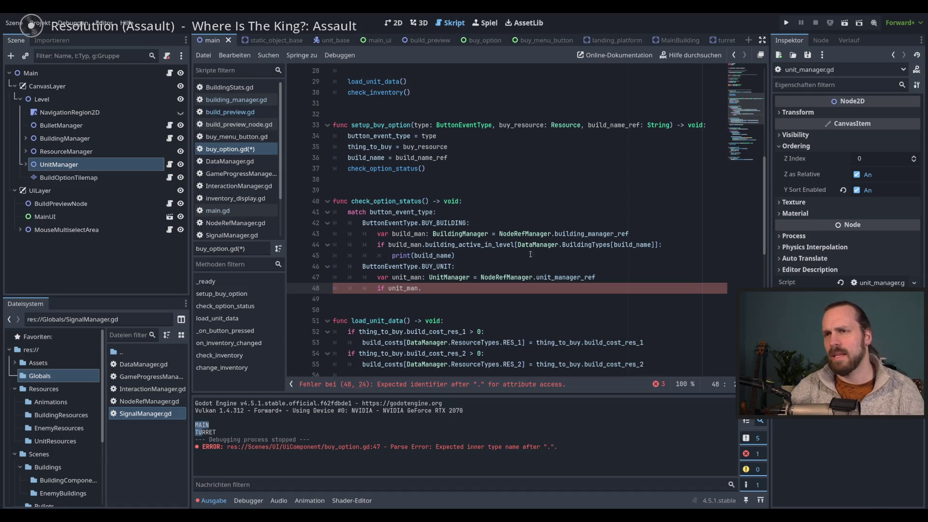
pyautogui.keyDown('ctrl'); pyautogui.click(450, 278); pyautogui.keyUp('ctrl')
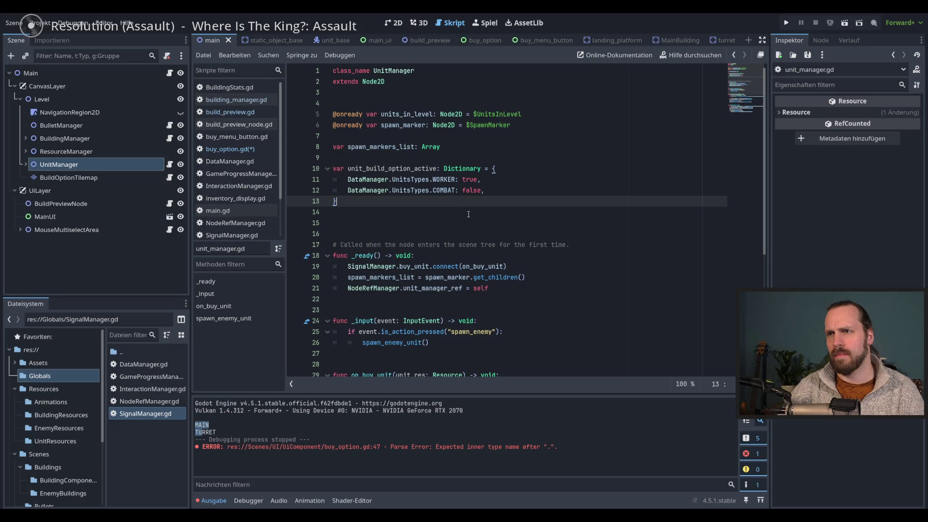
# Copy the unit_build_option_active name and extend line 48 to 'if unit_man.unit_build_option_active'.
pyautogui.doubleClick(386, 169)
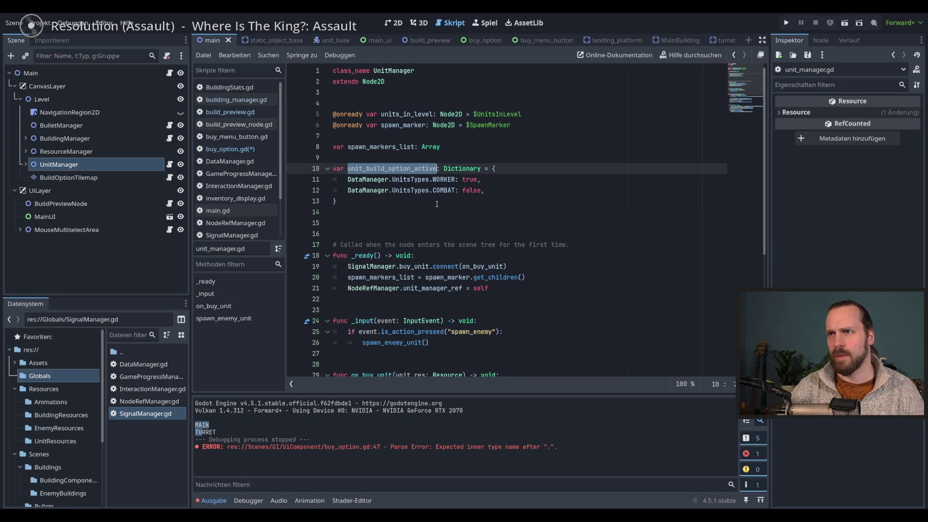
pyautogui.click(233, 148)
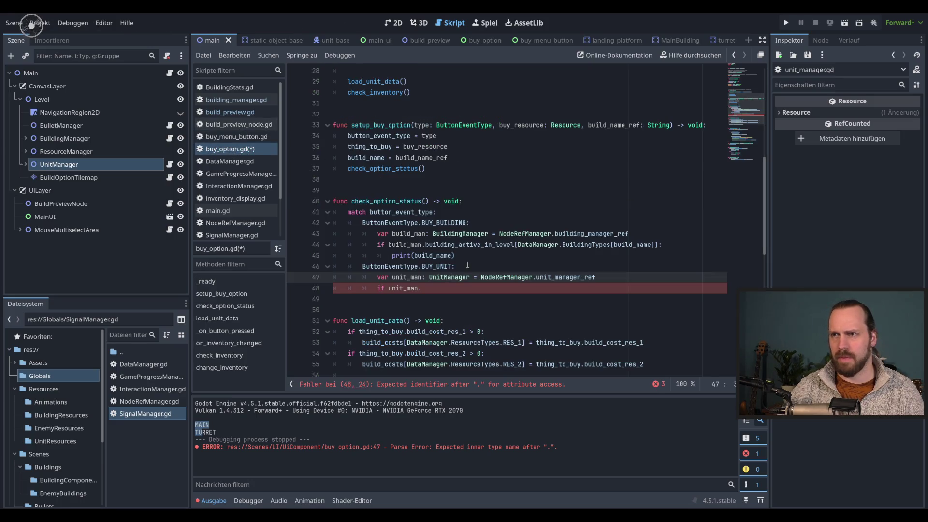
pyautogui.click(453, 288)
pyautogui.write('uni')
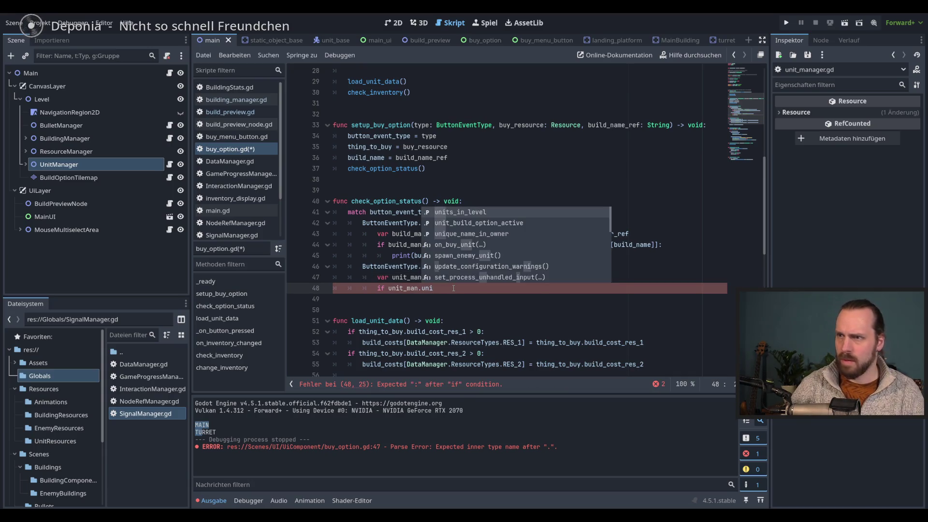
pyautogui.press('Down')
pyautogui.press('Return')
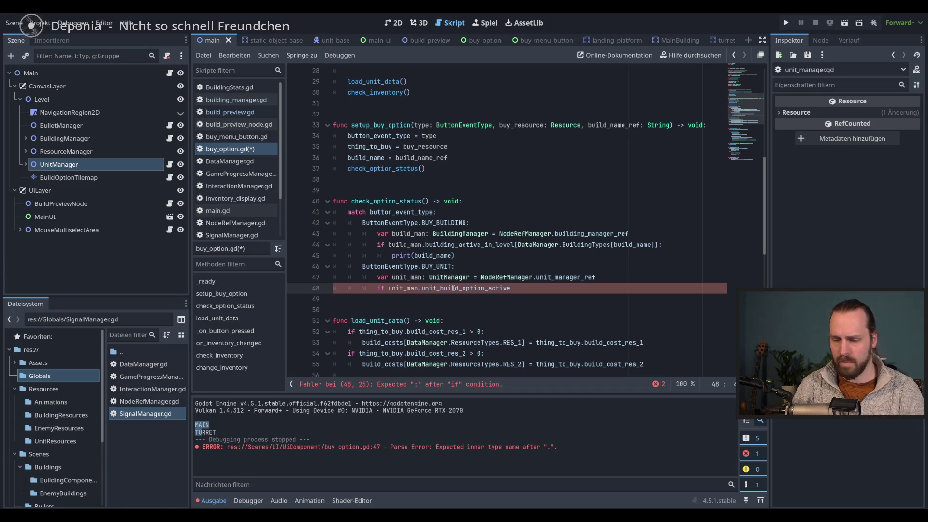
# Index it with [DataManager.UnitsTypes[build_name]] and close the if condition with a colon.
pyautogui.write('[Data')
pyautogui.press('Return')
pyautogui.write('.Un')
pyautogui.press('Down')
pyautogui.press('Return')
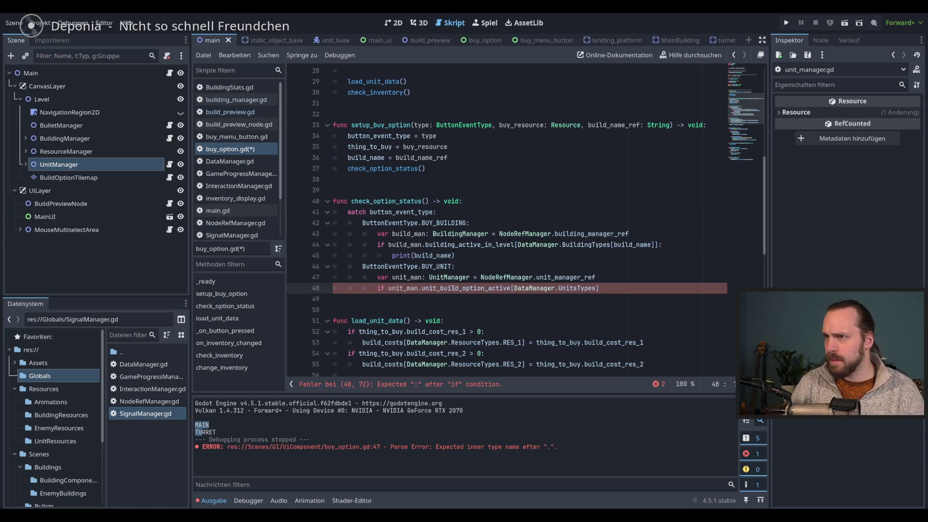
pyautogui.write('[')
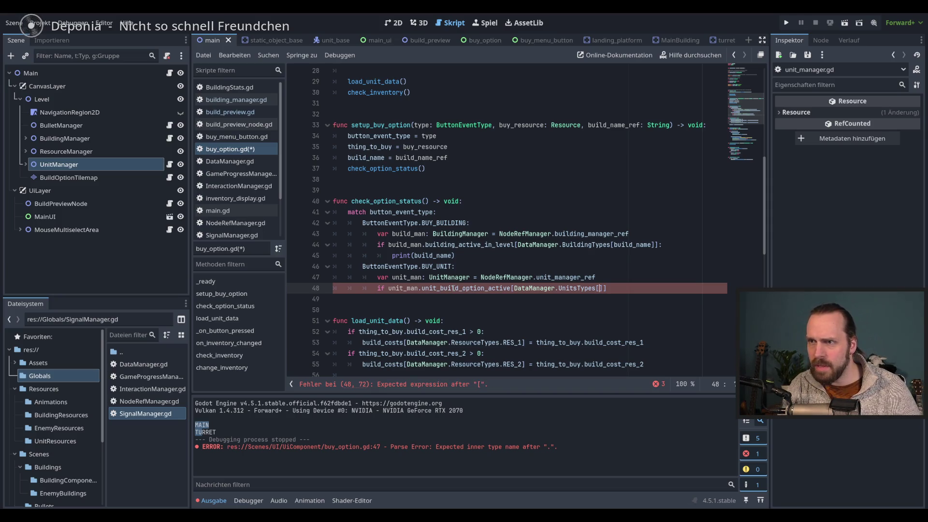
pyautogui.write('build')
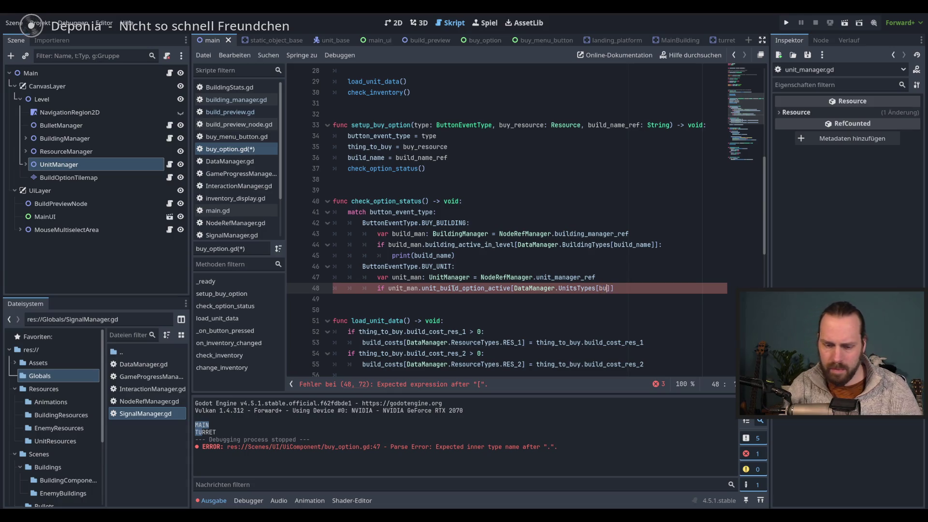
pyautogui.press('Return')
pyautogui.press('End')
pyautogui.write(':')
# Add print(build_name) as the if body, save buy_option.gd, and run the project.
pyautogui.press('Return')
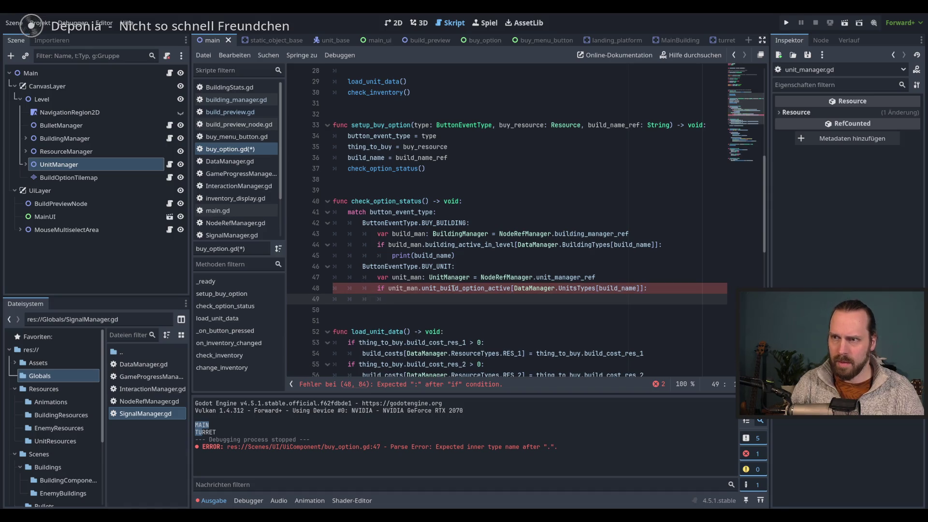
pyautogui.write('print(')
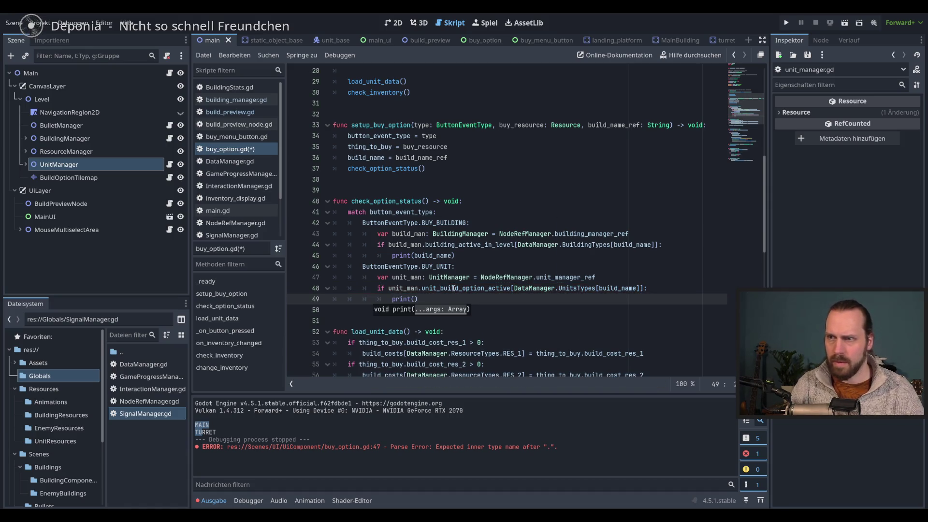
pyautogui.write('build')
pyautogui.press('Down')
pyautogui.press('Return')
pyautogui.hotkey('ctrl', 's')
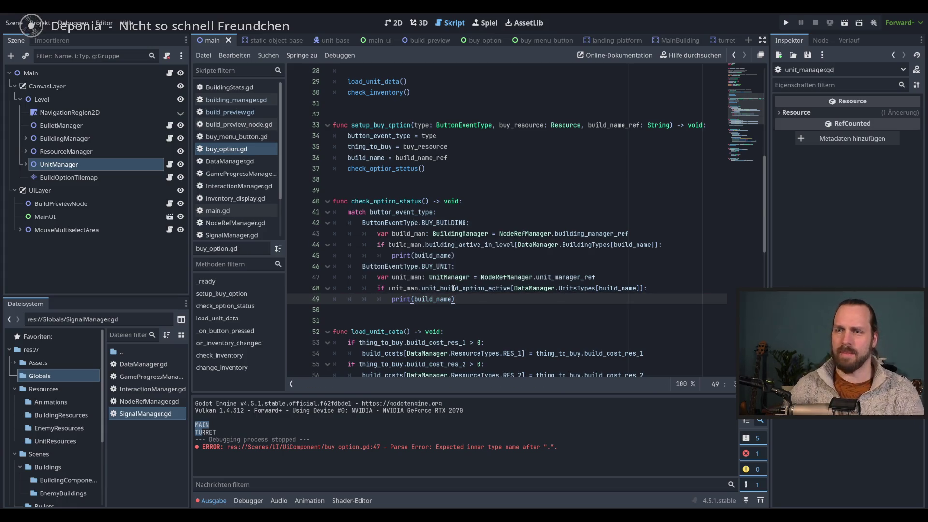
pyautogui.press('F5')
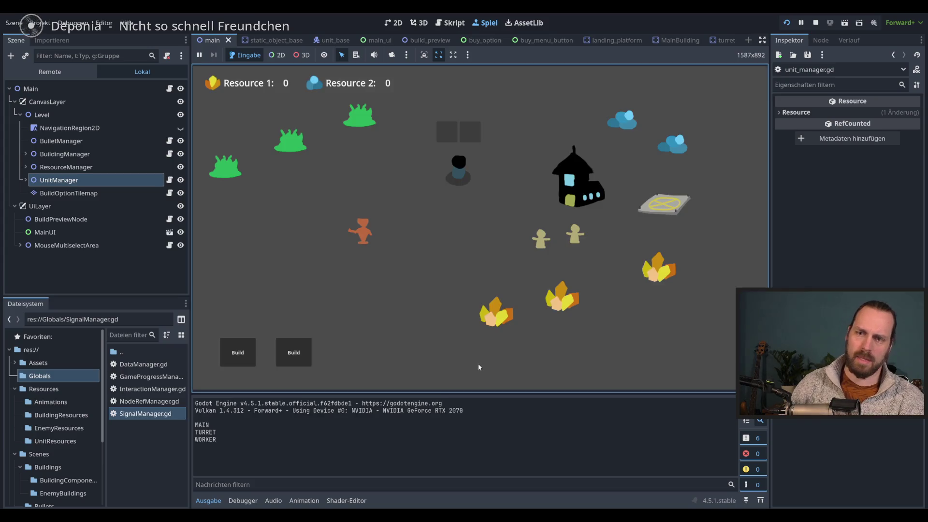
# Stop the test run after WORKER prints and return to the end of line 49.
pyautogui.press('F8')
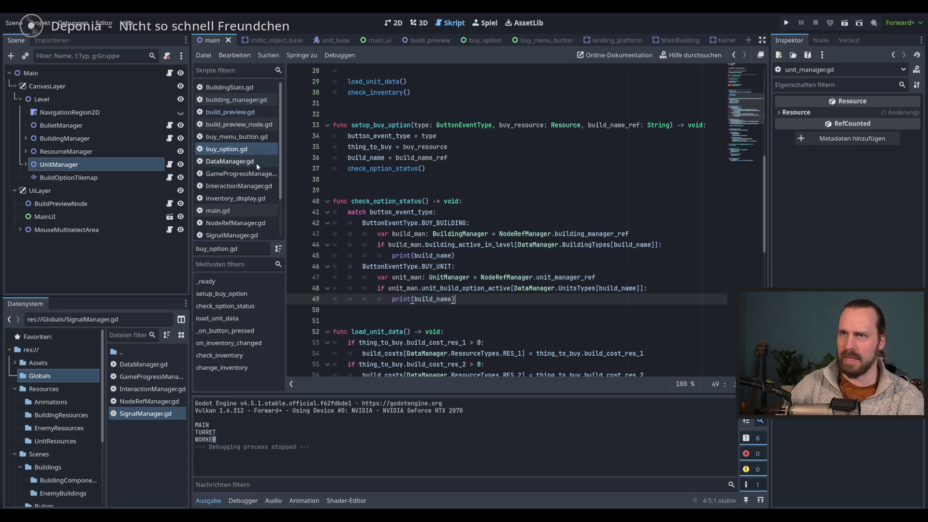
pyautogui.scroll(-2, 261, 184)
pyautogui.click(643, 285)
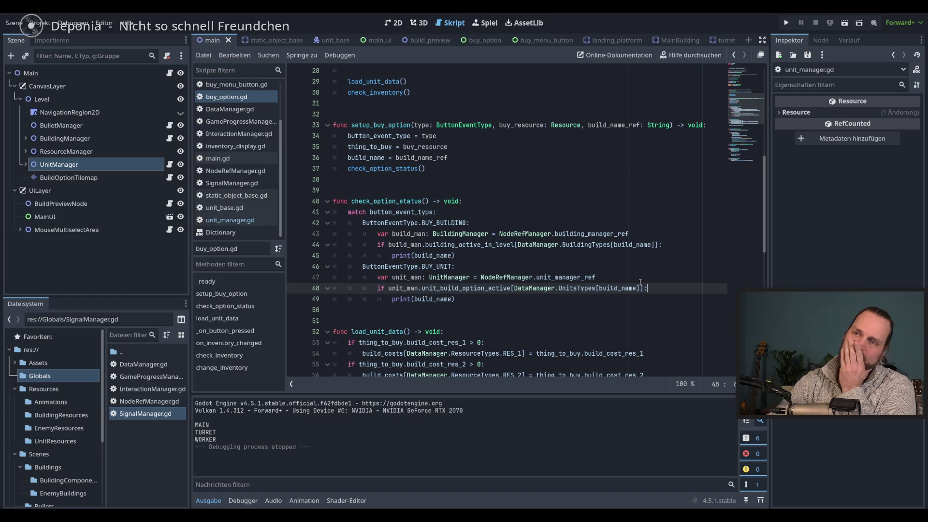
pyautogui.click(662, 299)
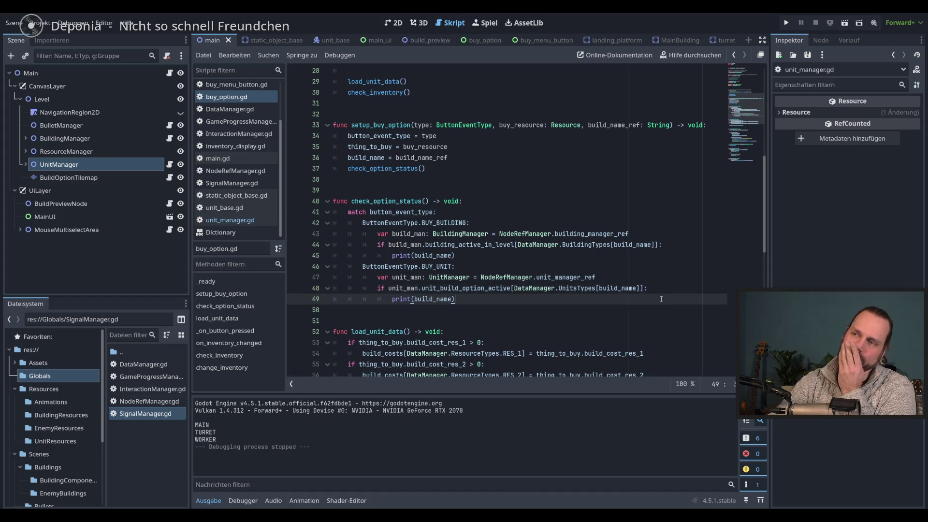
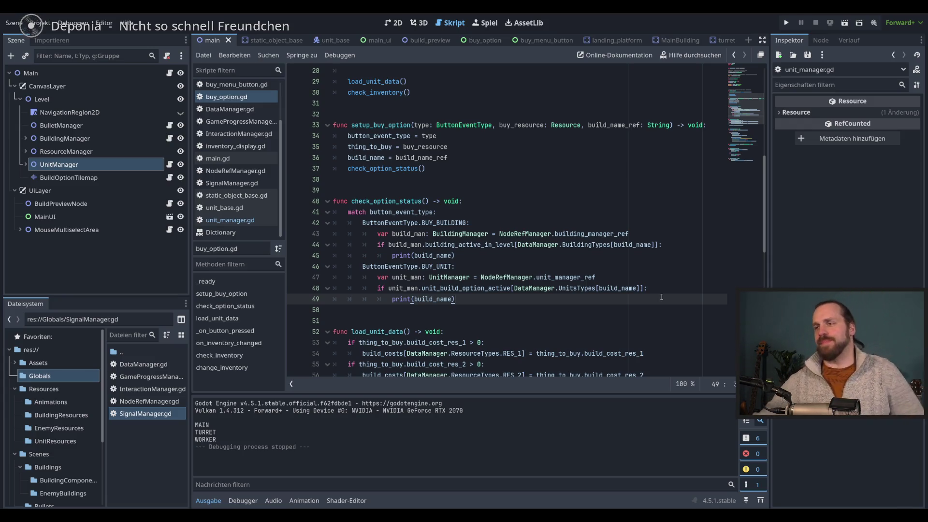
# Review the thing_to_buy declaration and the print(build_name) line in the building check.
pyautogui.click(498, 253)
pyautogui.scroll(-3, 476, 261)
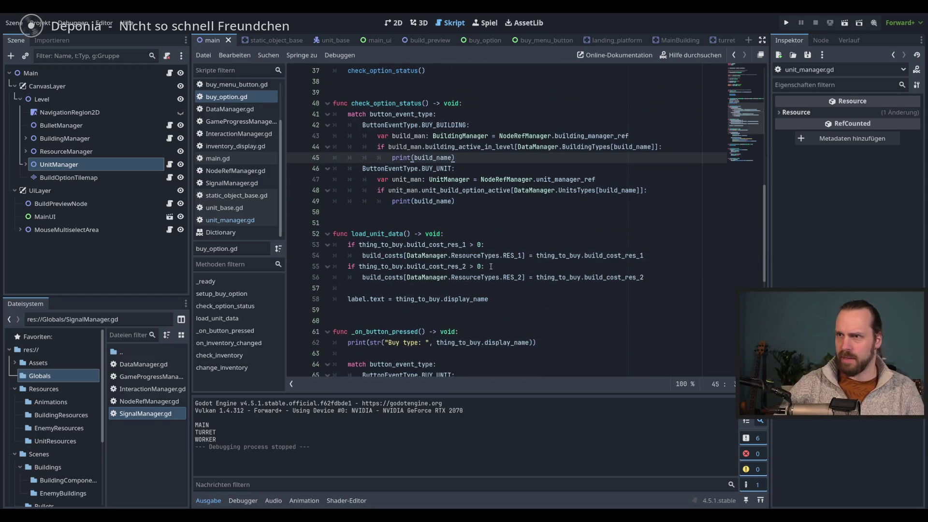
pyautogui.moveTo(487, 261)
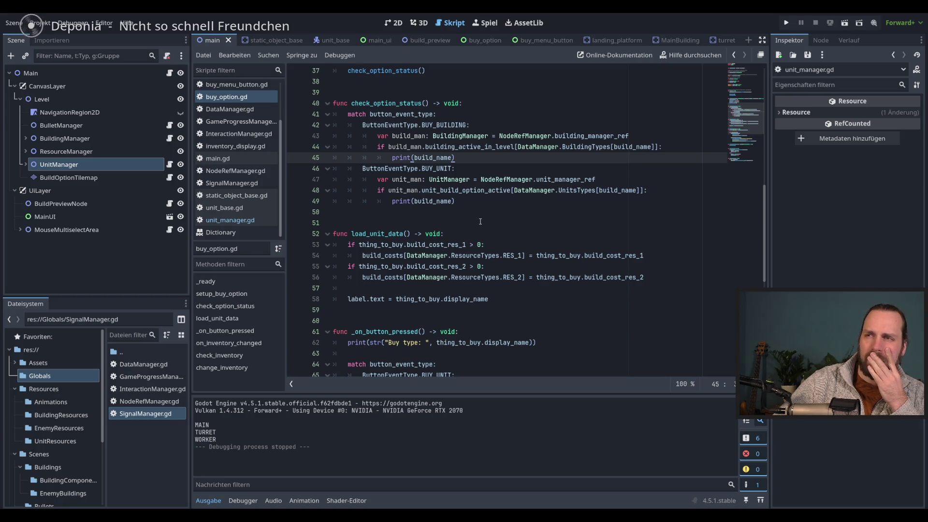
pyautogui.moveTo(446, 202)
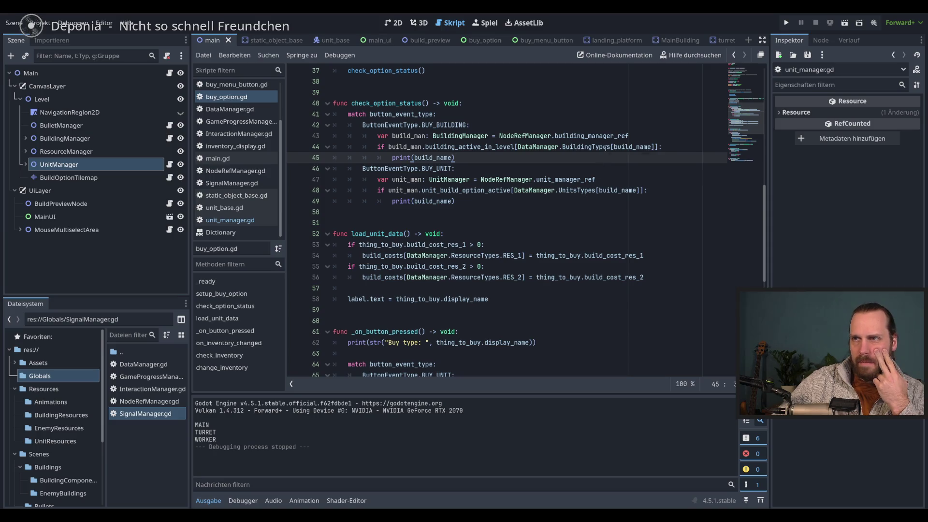
pyautogui.moveTo(606, 148)
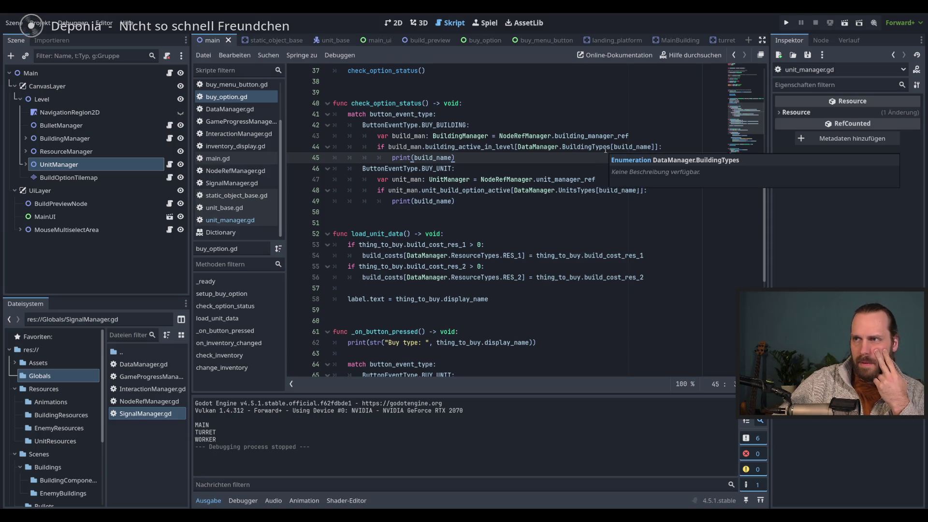
pyautogui.doubleClick(619, 147)
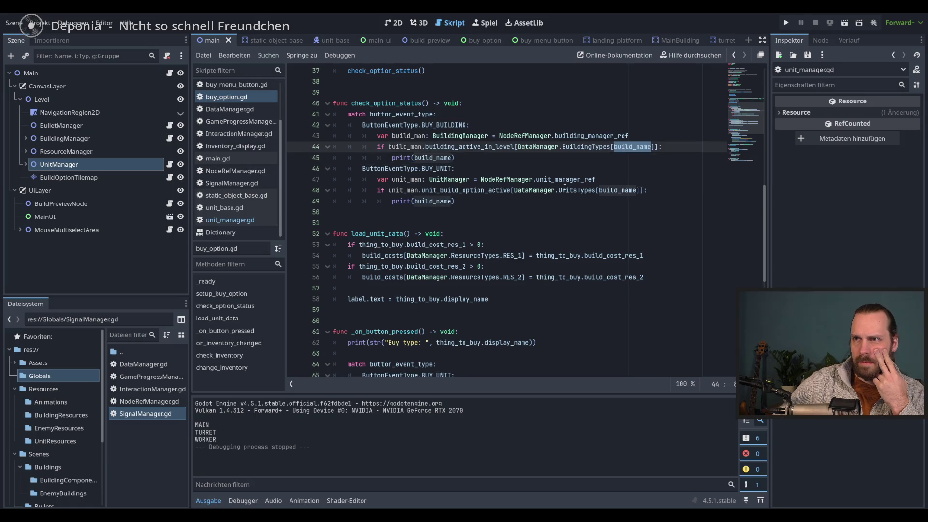
pyautogui.moveTo(562, 191)
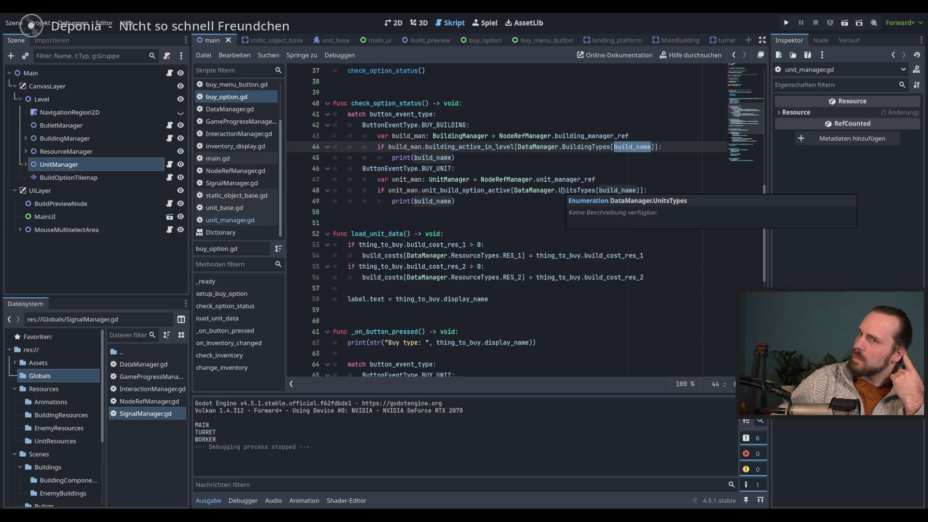
pyautogui.scroll(6, 562, 191)
pyautogui.scroll(-10, 562, 191)
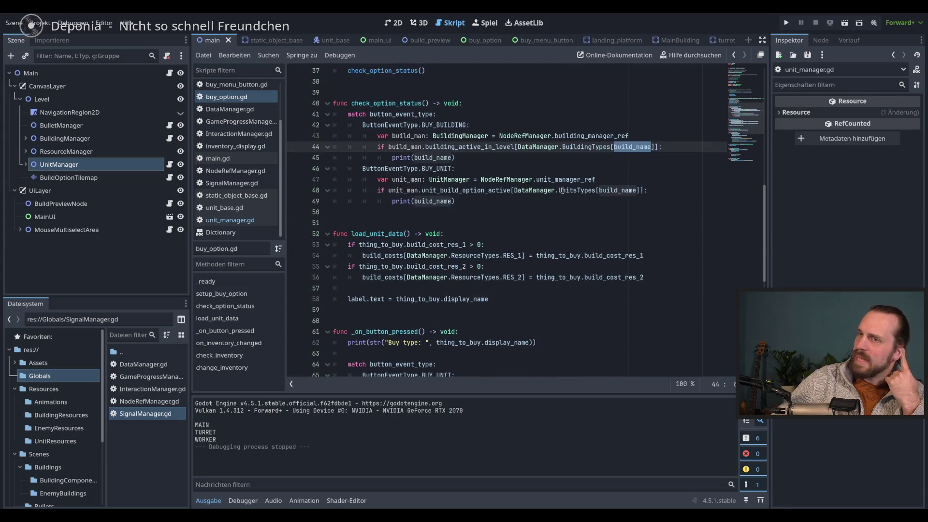
pyautogui.scroll(2, 563, 190)
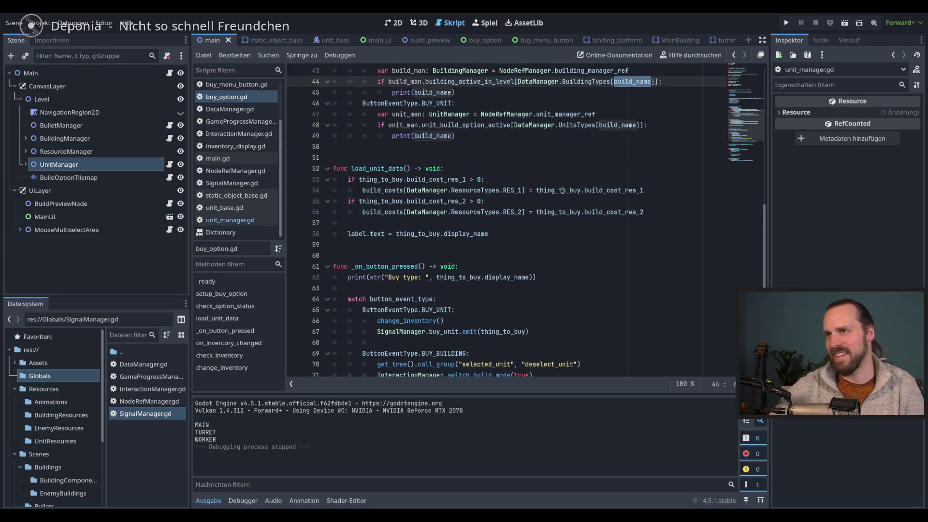
pyautogui.scroll(1, 563, 190)
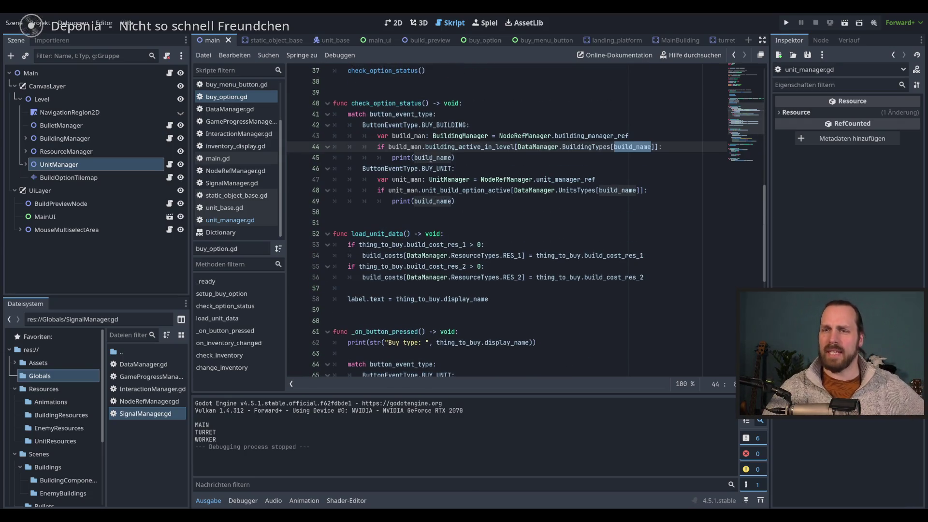
pyautogui.click(464, 158)
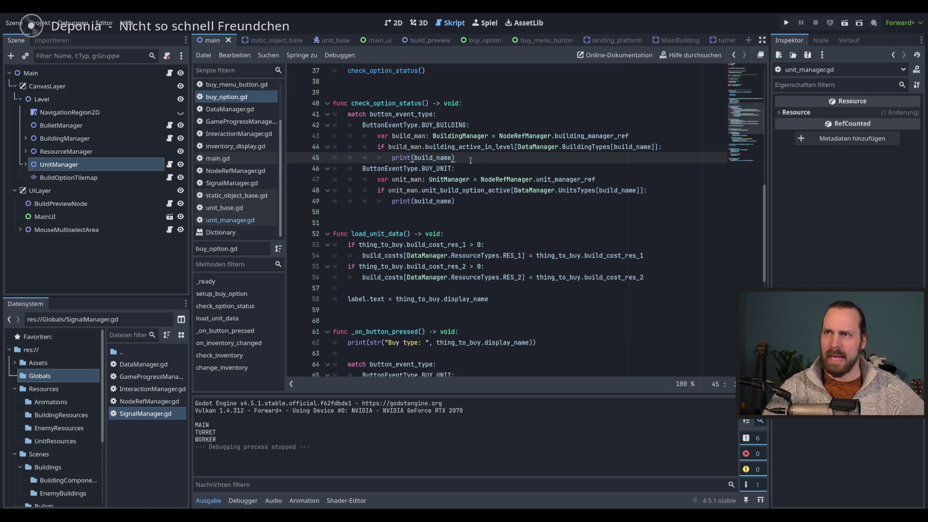
pyautogui.scroll(3, 468, 163)
pyautogui.scroll(9, 469, 163)
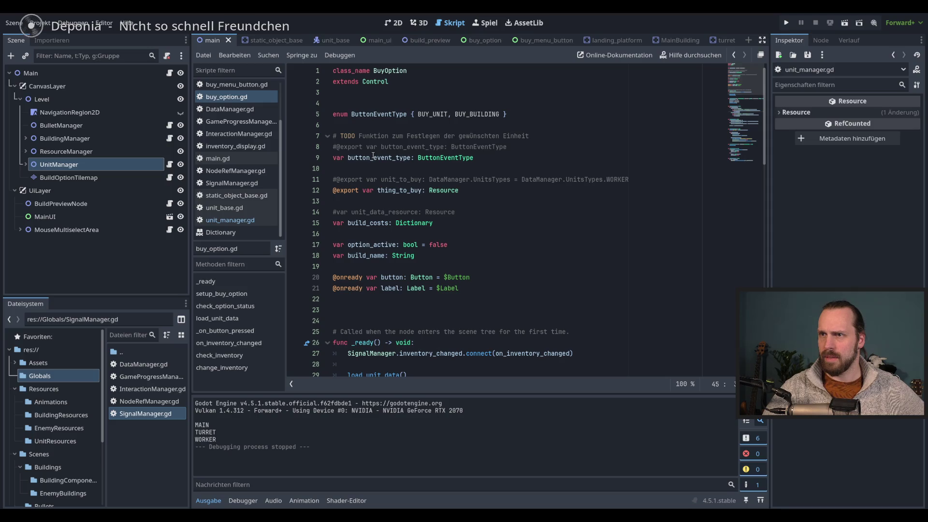
pyautogui.doubleClick(401, 190)
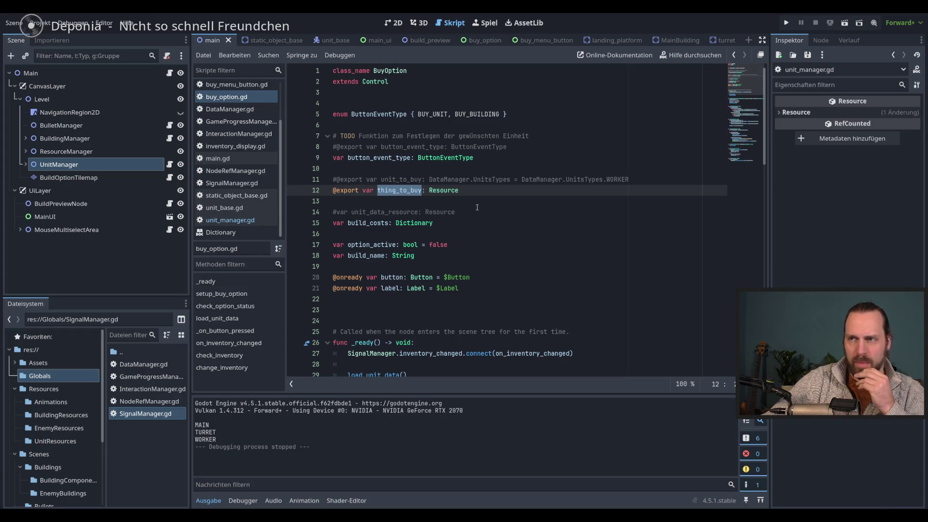
pyautogui.scroll(-10, 477, 207)
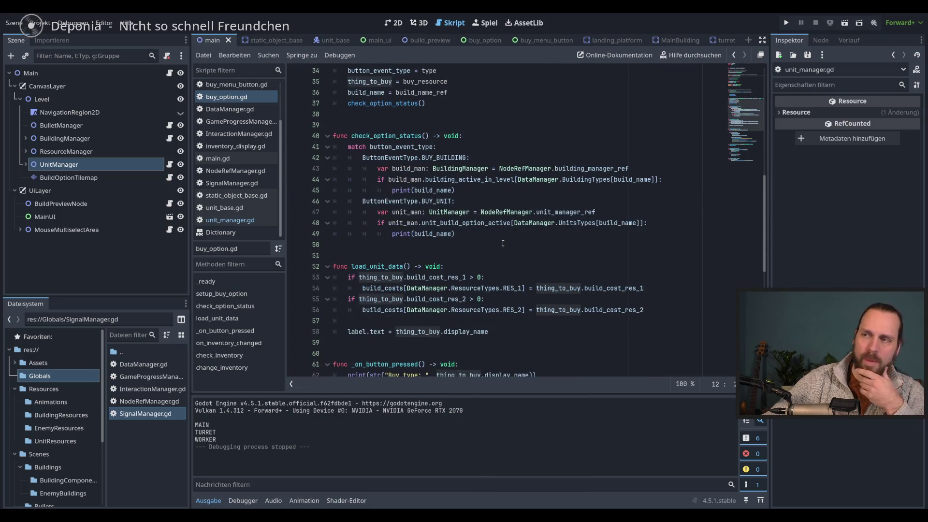
pyautogui.click(542, 190)
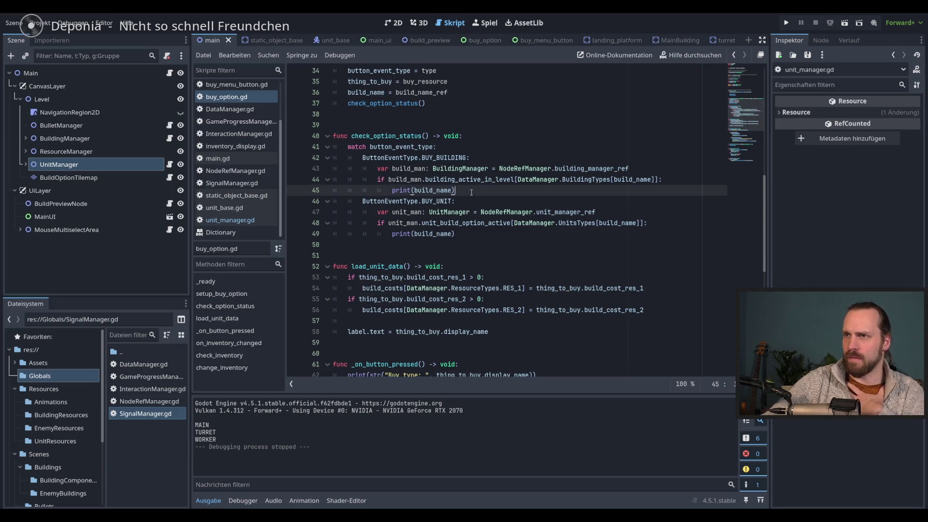
pyautogui.click(589, 180)
pyautogui.click(461, 191)
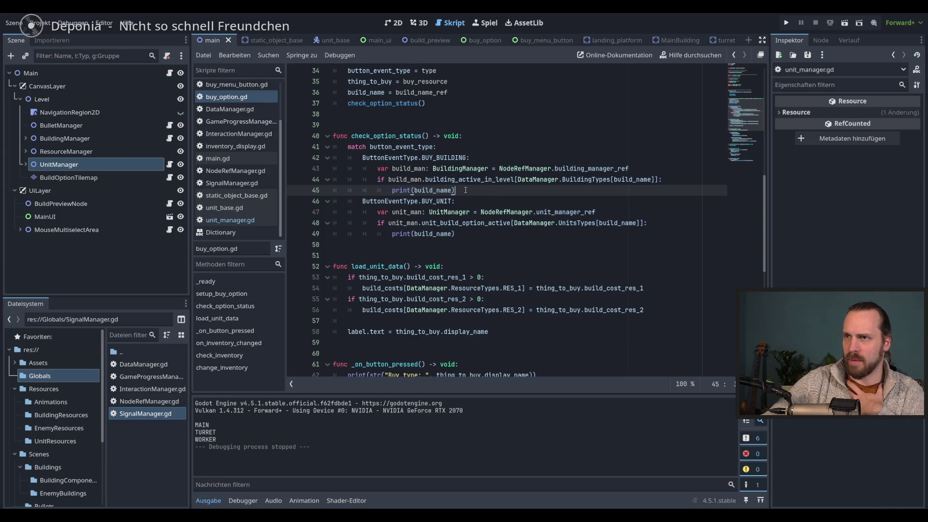
# Try a print(thing_to_buy.) line under print(build_name), then delete it and save the script.
pyautogui.press('Return')
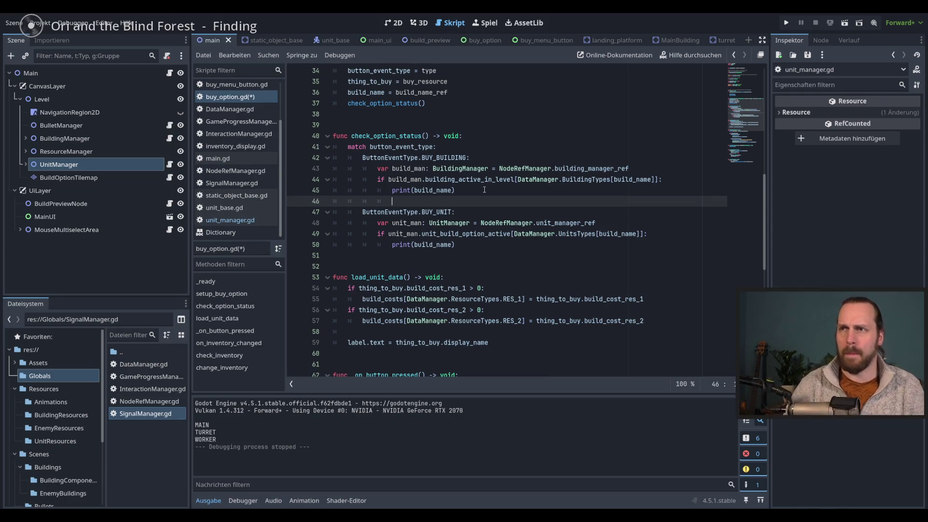
pyautogui.write('print(thing_to_buy.')
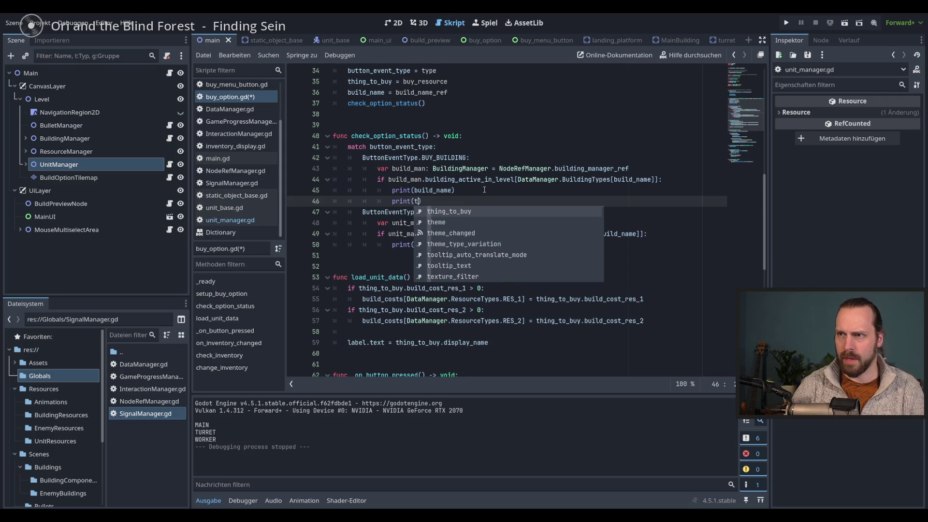
pyautogui.press('Return')
pyautogui.write('.')
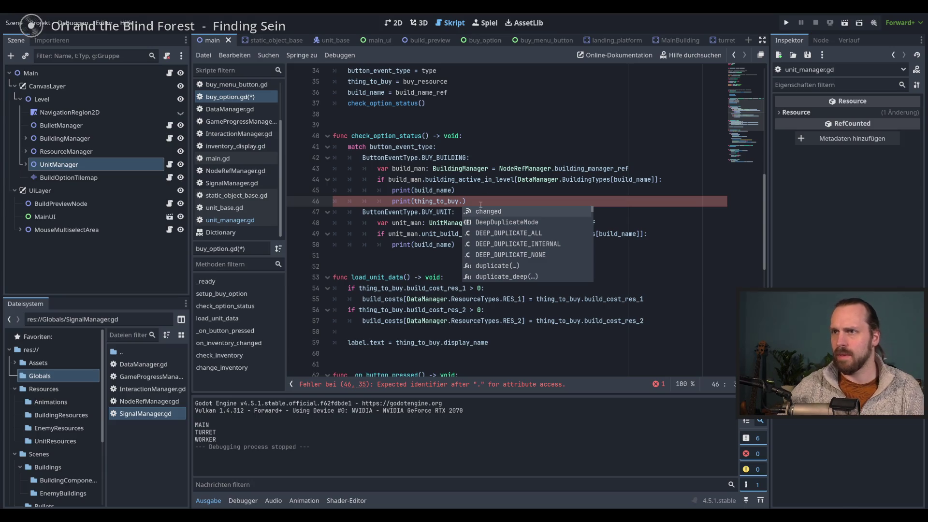
pyautogui.press('Escape')
pyautogui.scroll(10, 475, 211)
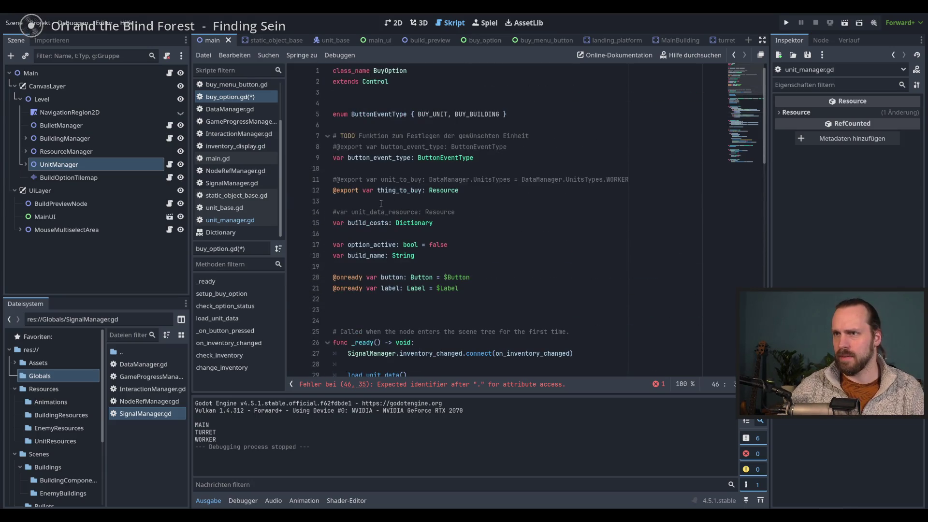
pyautogui.doubleClick(405, 191)
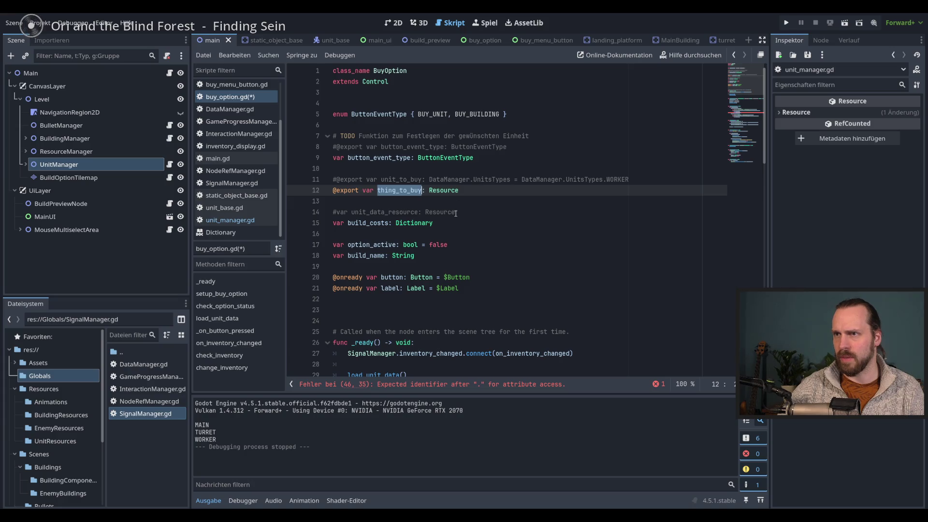
pyautogui.scroll(-12, 456, 212)
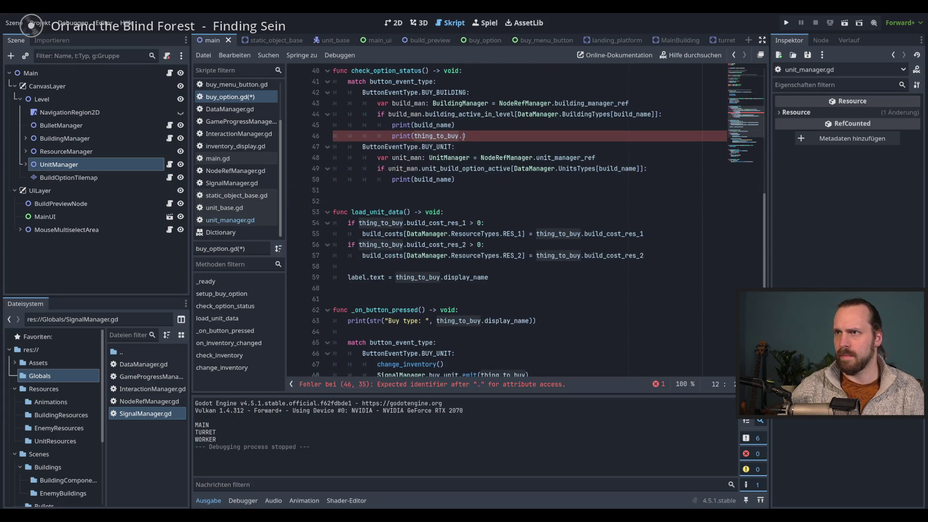
pyautogui.click(464, 137)
pyautogui.moveTo(553, 236)
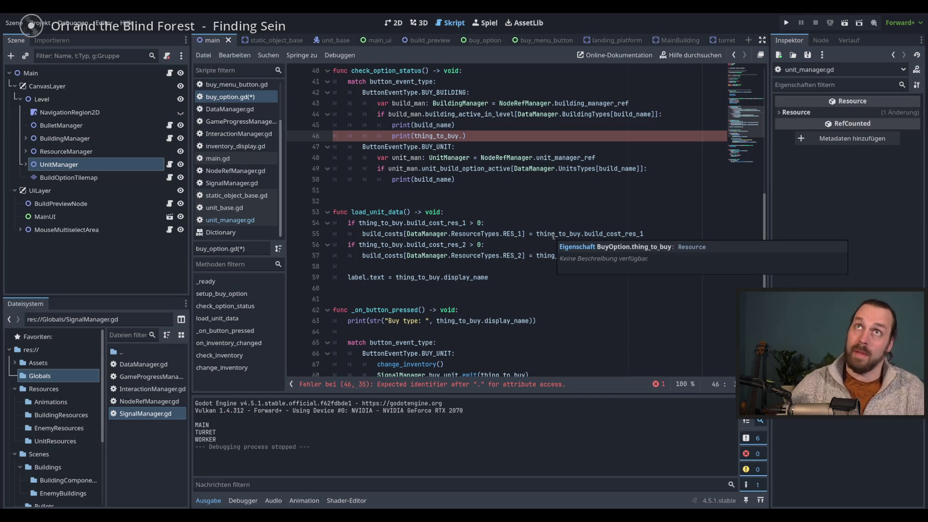
pyautogui.scroll(1, 503, 186)
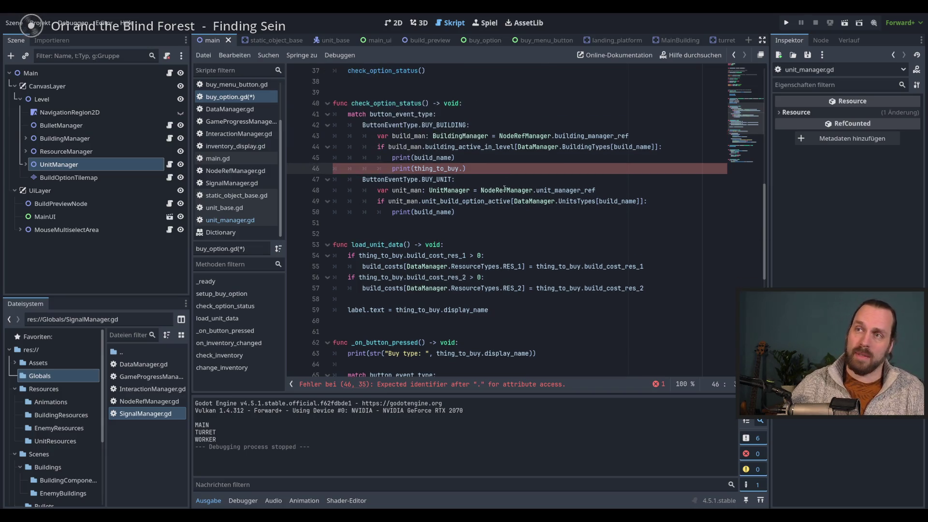
pyautogui.tripleClick(491, 169)
pyautogui.press('BackSpace')
pyautogui.hotkey('ctrl', 's')
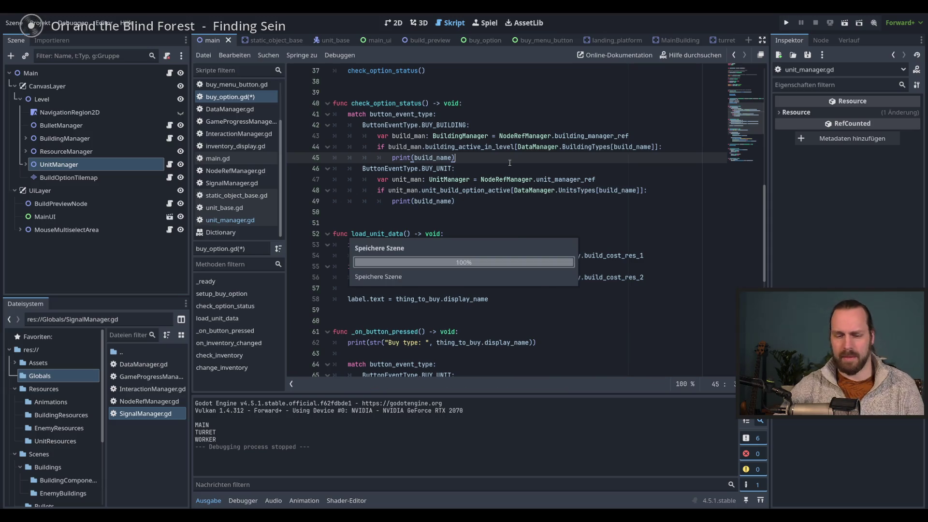
# Inspect thing_to_buy in setup_buy_option, then select print(build_name) on line 45.
pyautogui.scroll(8, 510, 163)
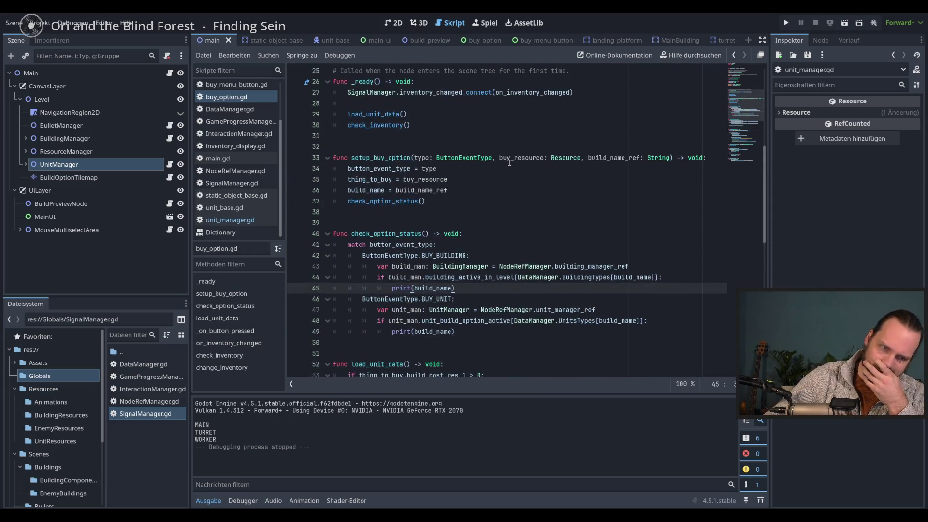
pyautogui.scroll(3, 510, 163)
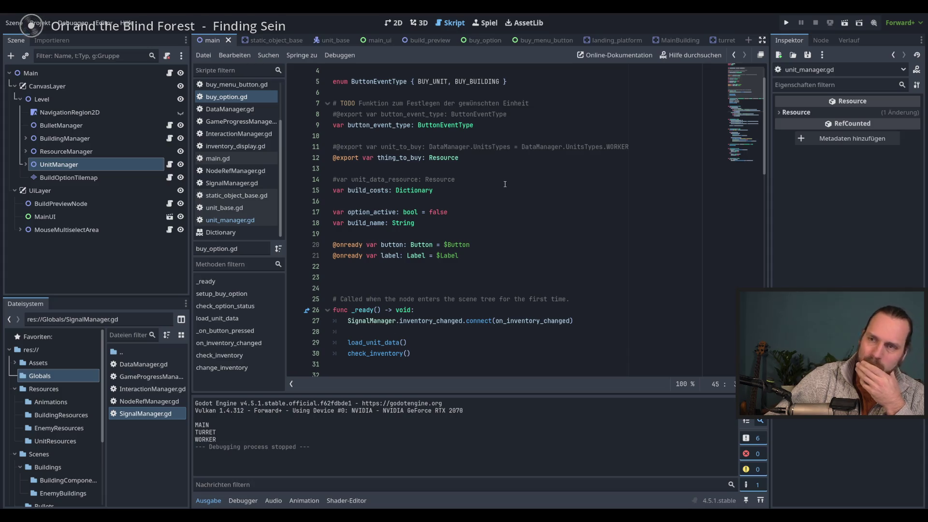
pyautogui.doubleClick(400, 157)
pyautogui.scroll(-6, 420, 190)
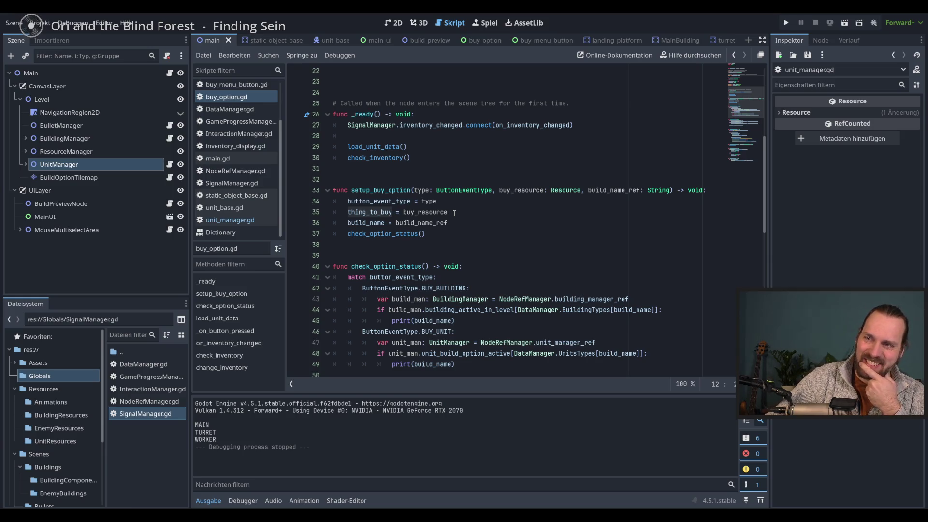
pyautogui.doubleClick(366, 212)
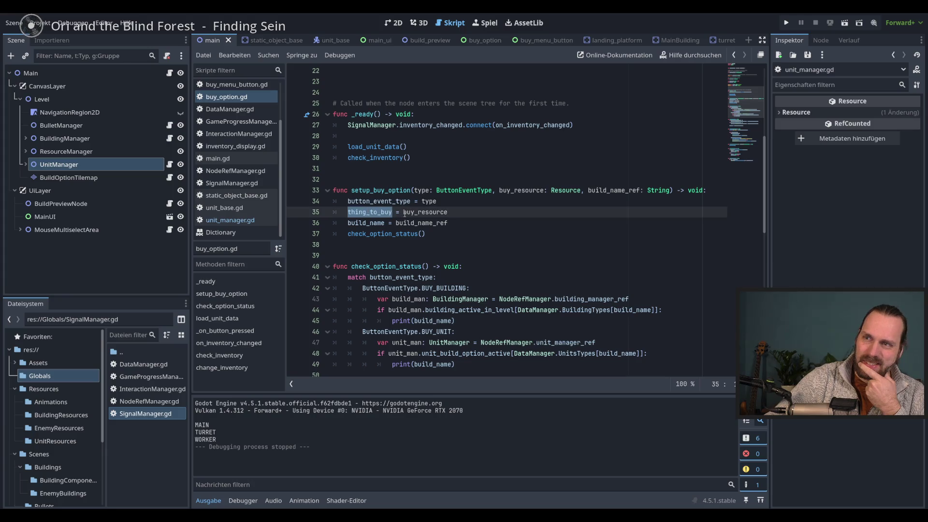
pyautogui.click(482, 216)
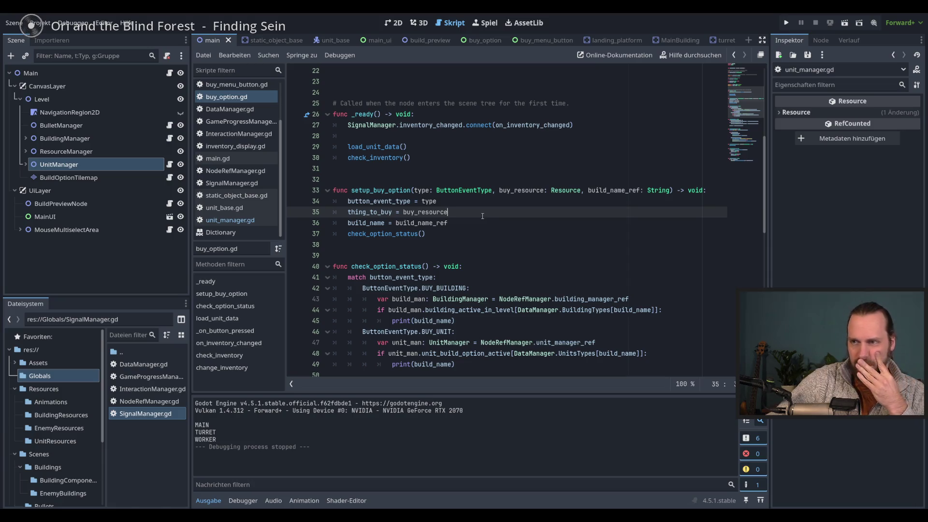
pyautogui.scroll(-3, 481, 214)
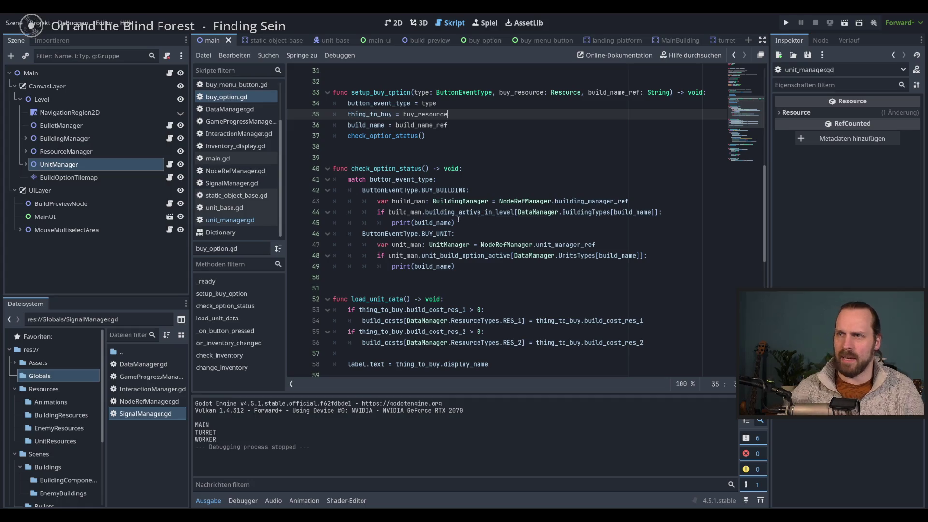
pyautogui.scroll(1, 452, 229)
pyautogui.click(479, 255)
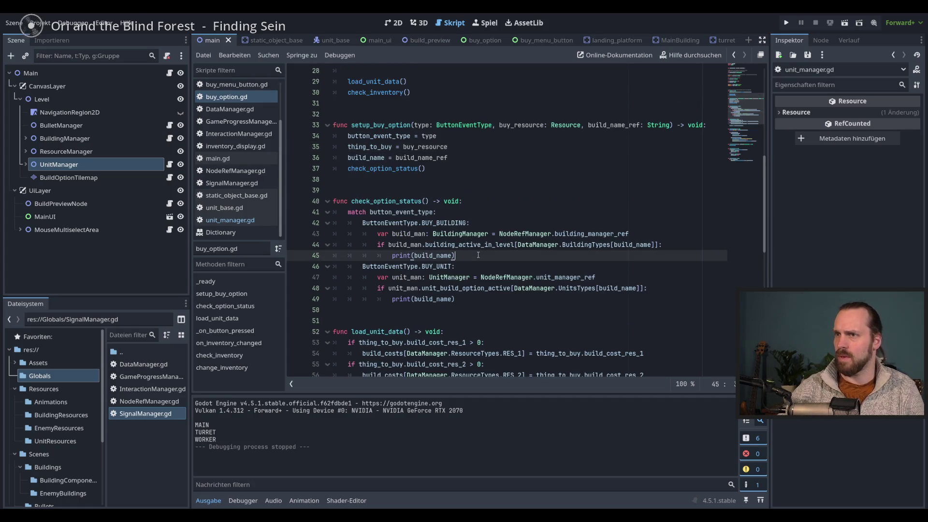
pyautogui.click(529, 249)
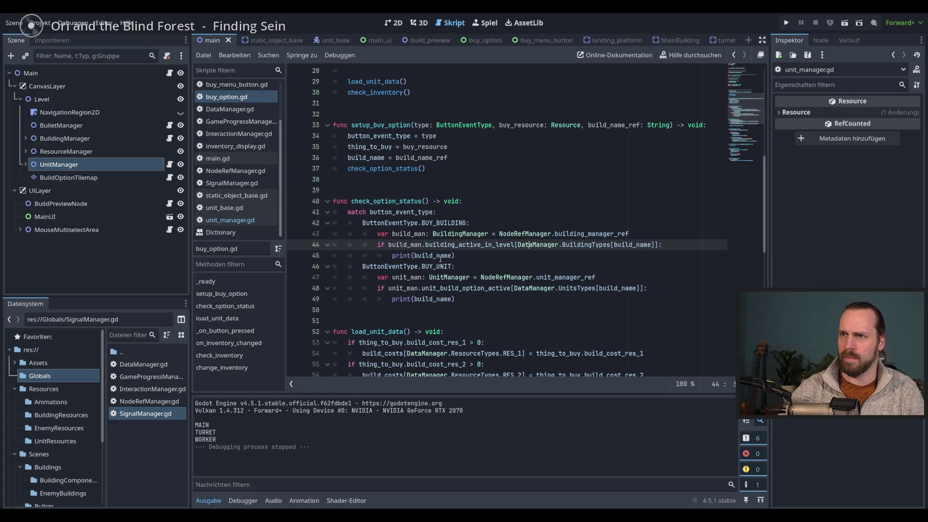
pyautogui.click(492, 259)
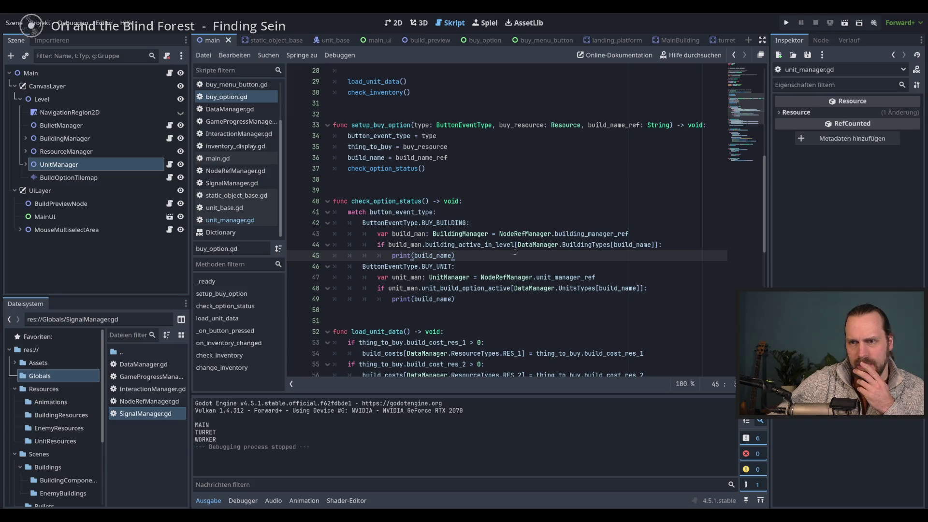
pyautogui.moveTo(203, 425); pyautogui.dragTo(202, 432)
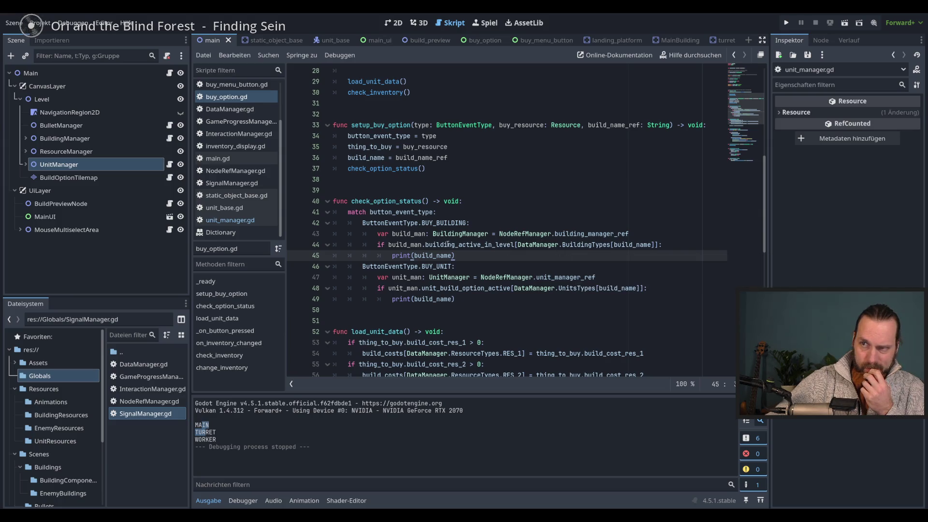
pyautogui.moveTo(509, 237)
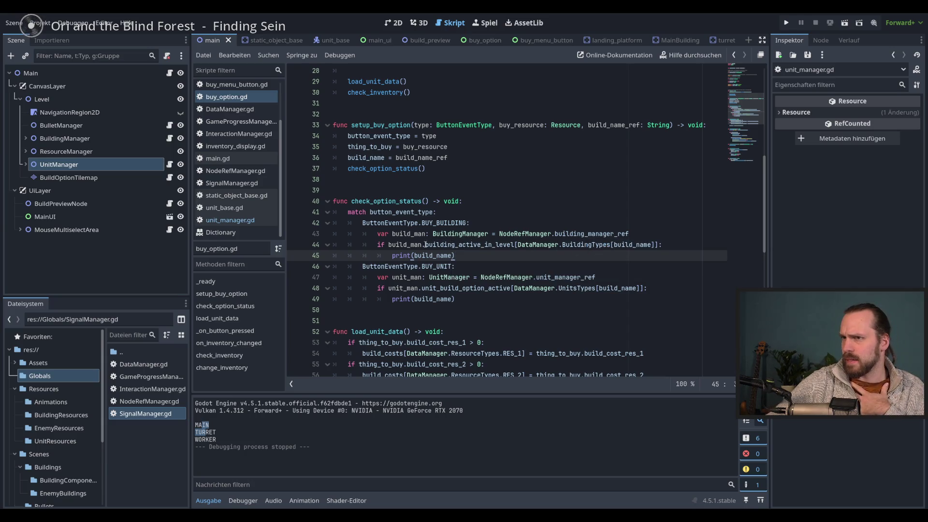
pyautogui.moveTo(439, 247)
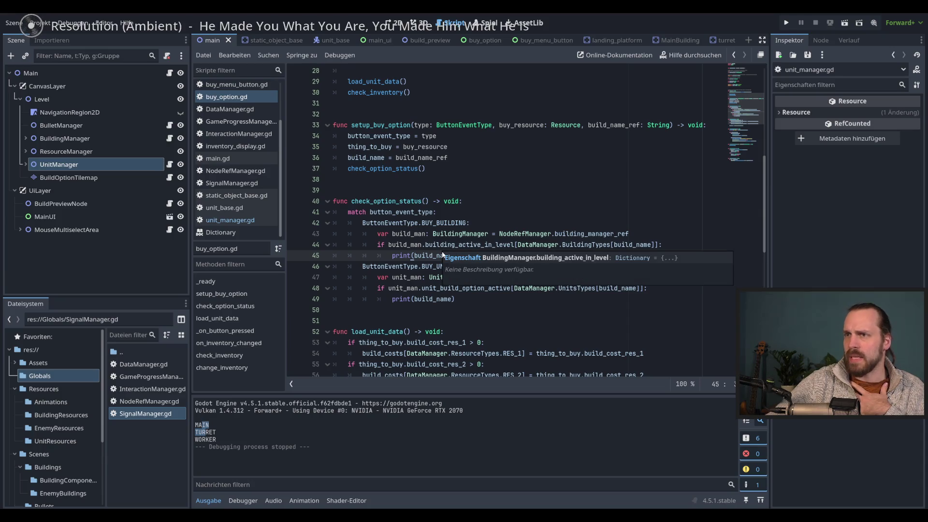
pyautogui.moveTo(456, 256); pyautogui.dragTo(395, 257)
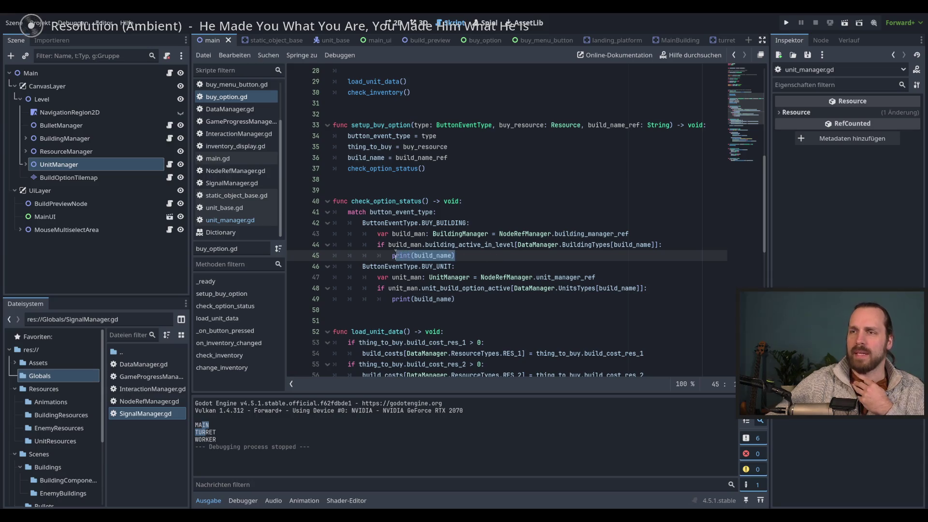
pyautogui.moveTo(455, 256); pyautogui.dragTo(392, 255)
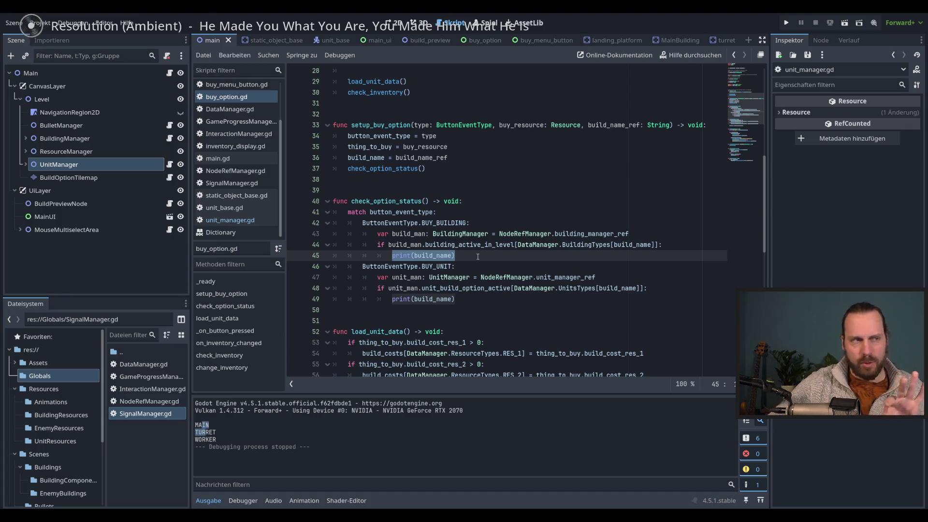
# Replace print(build_name) on line 45 with show().
pyautogui.scroll(-1, 524, 288)
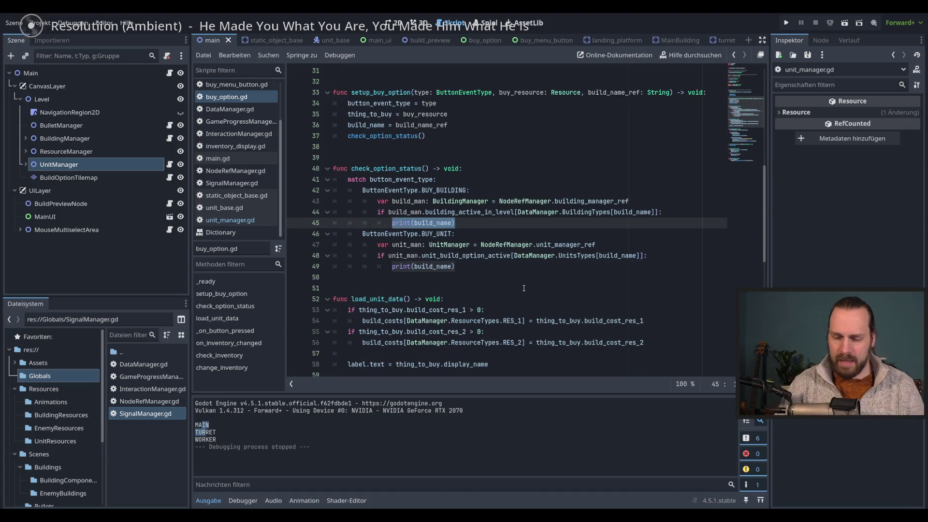
pyautogui.write('hide')
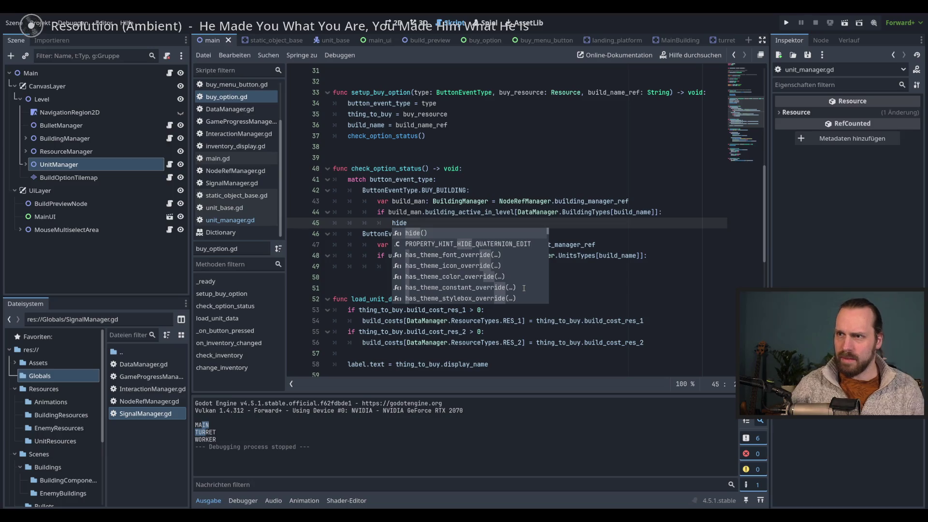
pyautogui.press('Return')
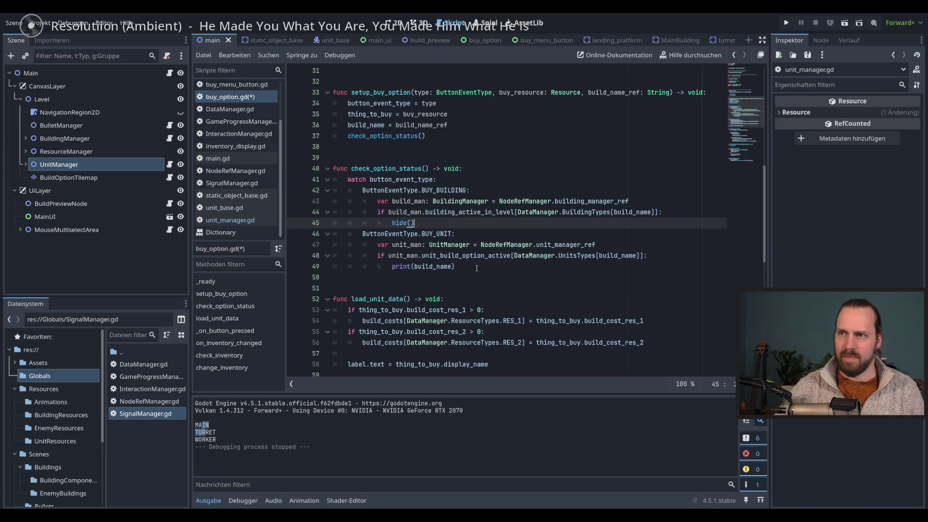
pyautogui.moveTo(415, 223); pyautogui.dragTo(393, 223)
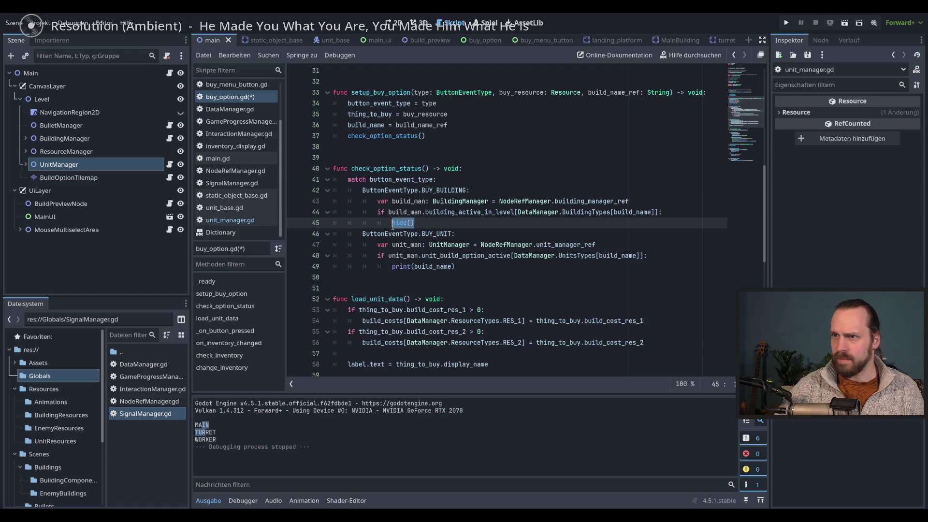
pyautogui.moveTo(392, 223)
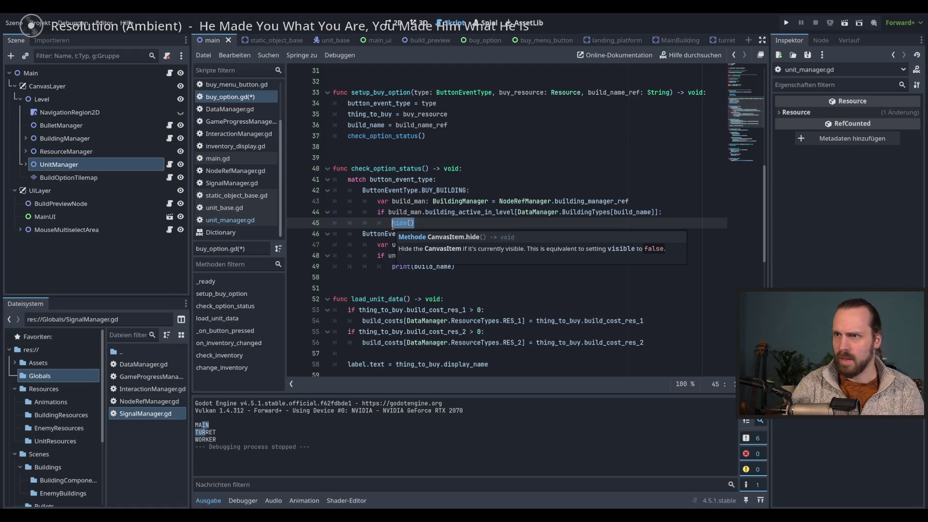
pyautogui.write('sho')
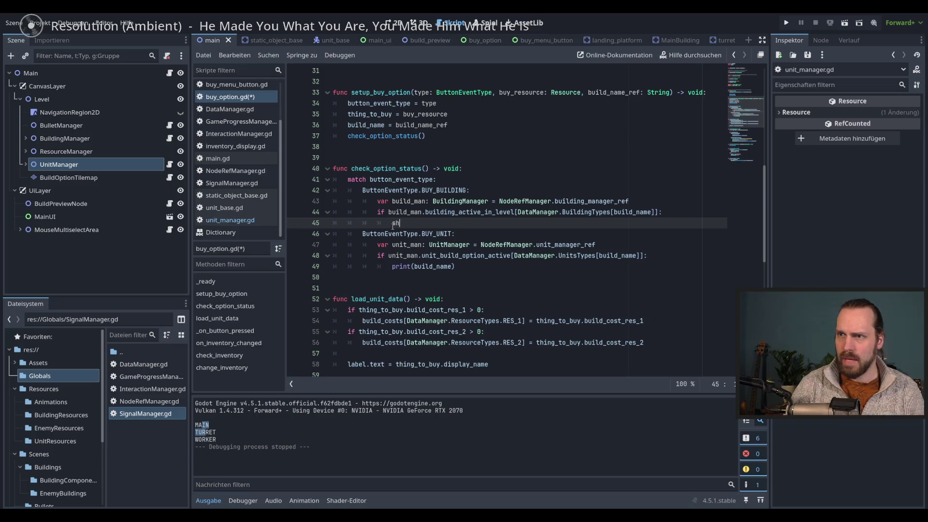
pyautogui.press('Escape')
pyautogui.doubleClick(392, 226)
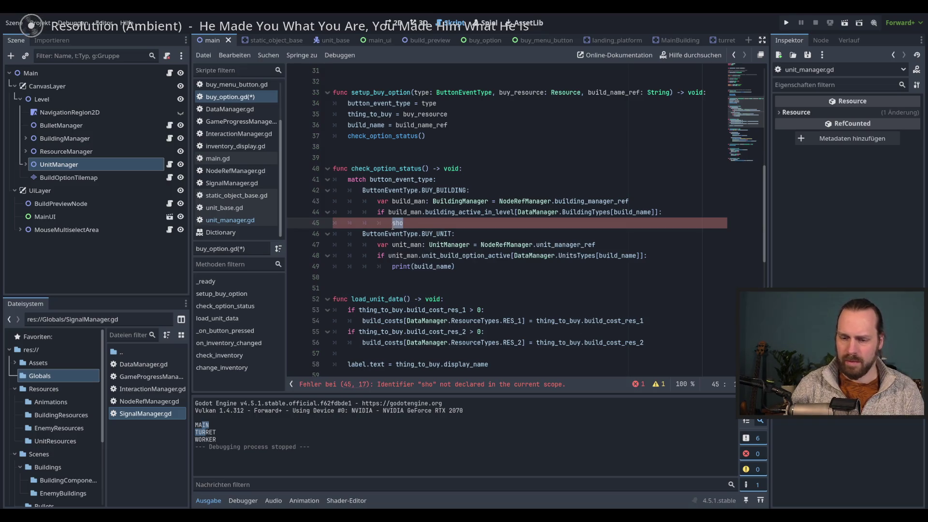
pyautogui.press('End')
pyautogui.write('w')
pyautogui.press('Return')
# Add an else branch that calls hide(), then run the project with F5.
pyautogui.press('Return')
pyautogui.press('BackSpace')
pyautogui.write('else:')
pyautogui.press('Return')
pyautogui.write('hid')
pyautogui.press('Return')
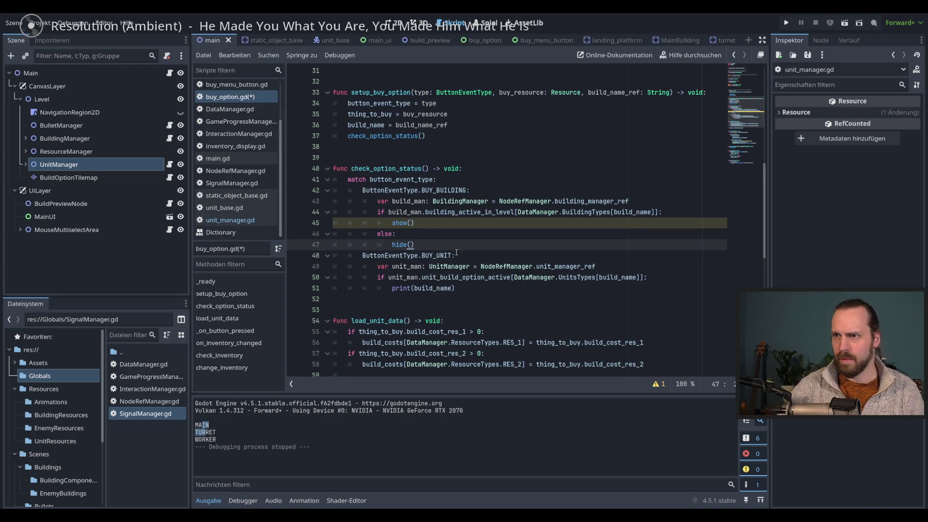
pyautogui.click(485, 288)
pyautogui.press('F5')
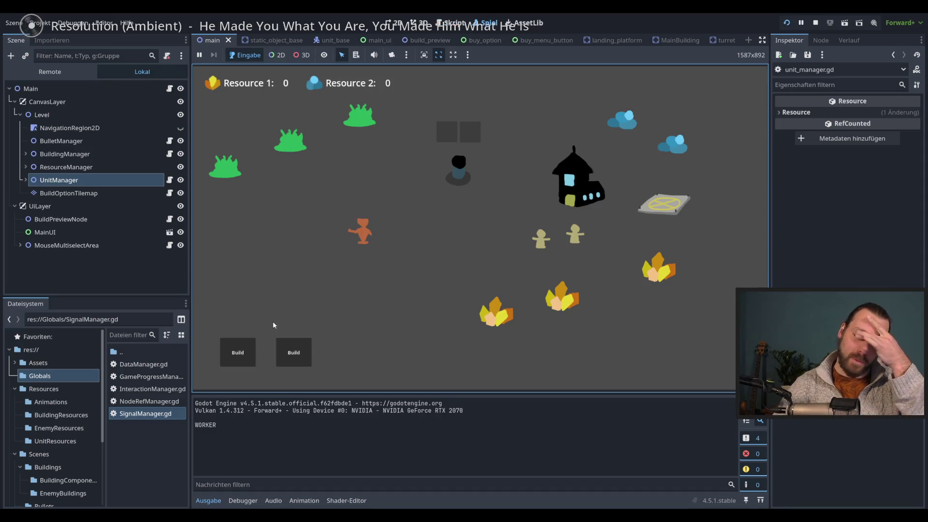
# Compare the Main Building and Laser Turret build menus in the running game, then stop it.
pyautogui.click(242, 351)
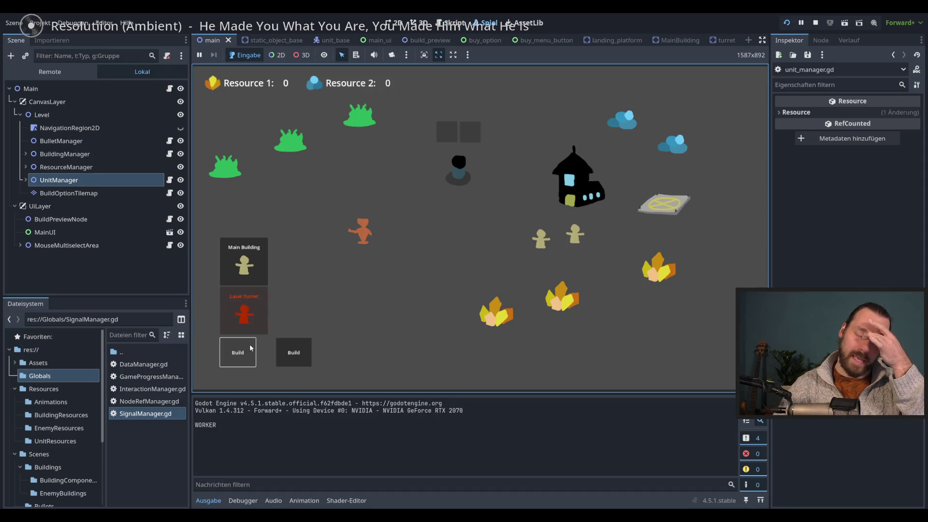
pyautogui.click(306, 352)
pyautogui.click(236, 352)
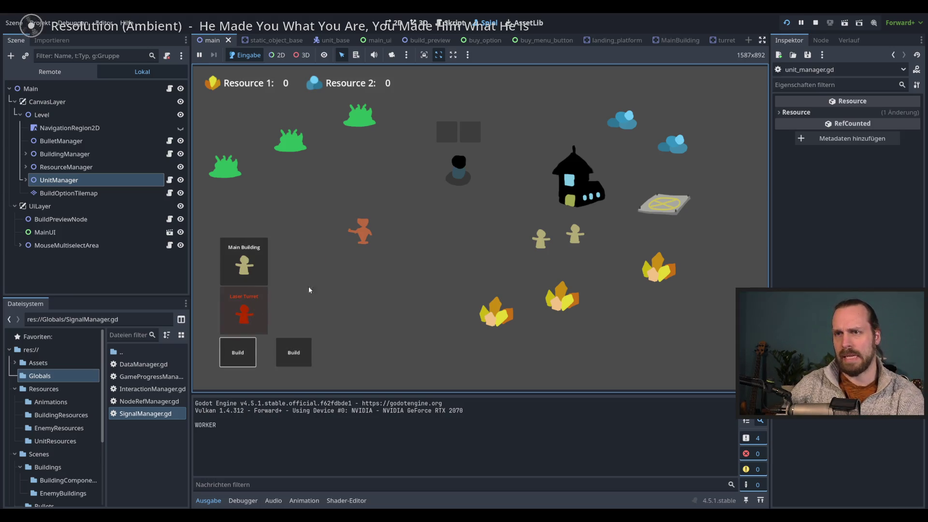
pyautogui.press('F8')
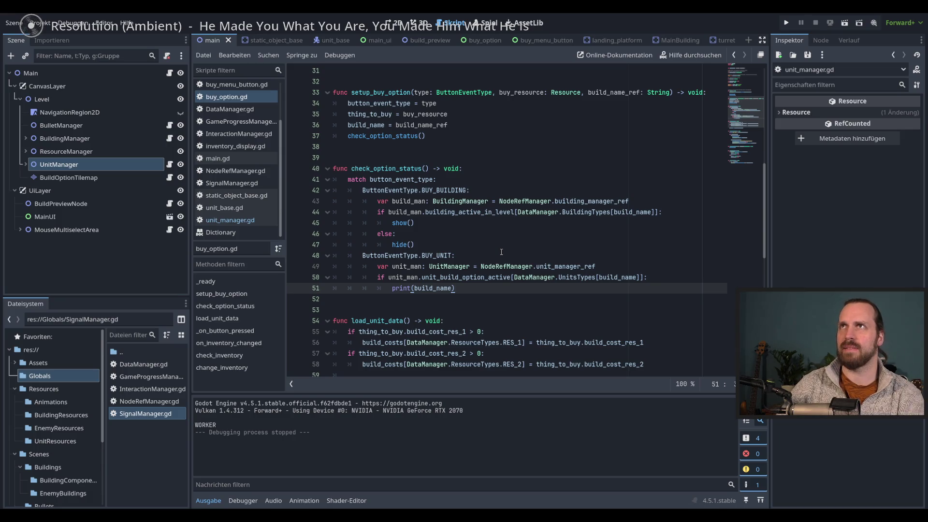
# Add func change_option_status(status: bool) -> void: at the end of buy_option.gd.
pyautogui.click(423, 222)
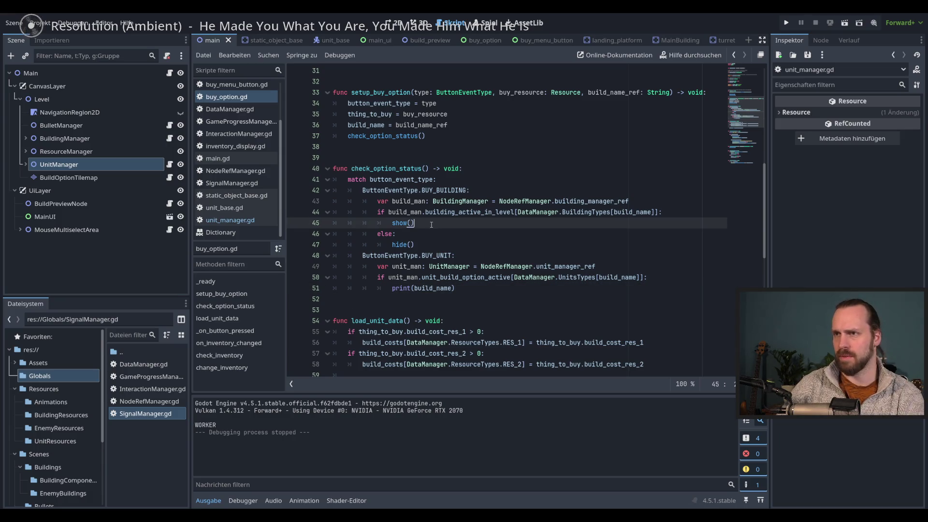
pyautogui.hotkey('ctrl', 'shift', 'Left')
pyautogui.hotkey('ctrl', 'shift', 'Left')
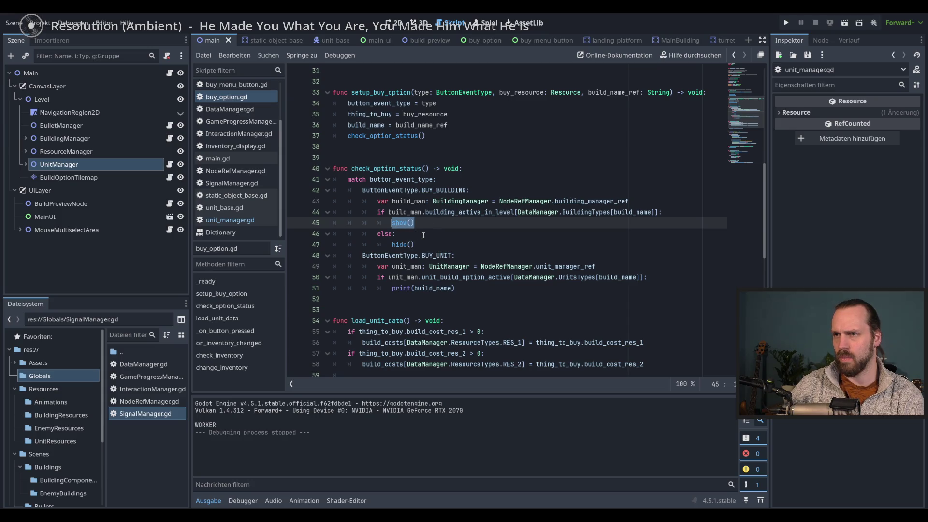
pyautogui.scroll(-3, 473, 243)
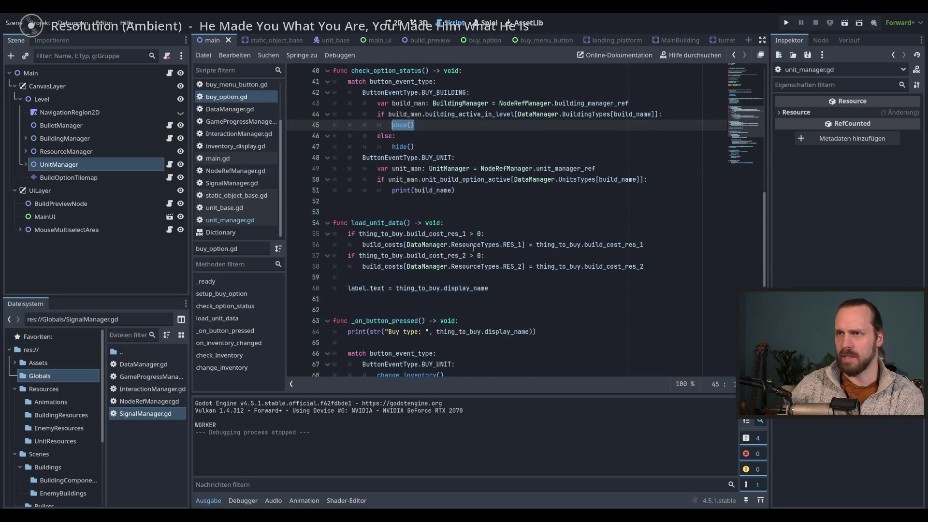
pyautogui.scroll(-3, 473, 248)
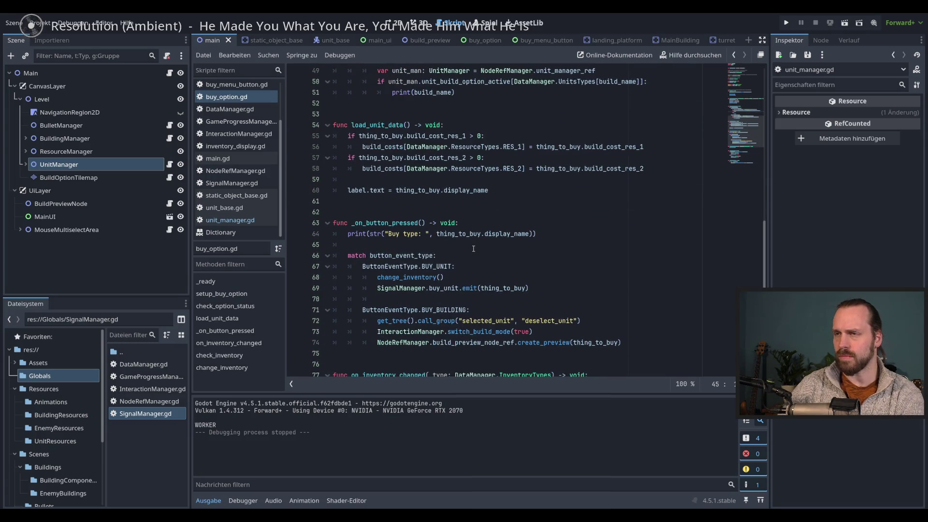
pyautogui.scroll(-4, 474, 248)
pyautogui.scroll(-2, 474, 249)
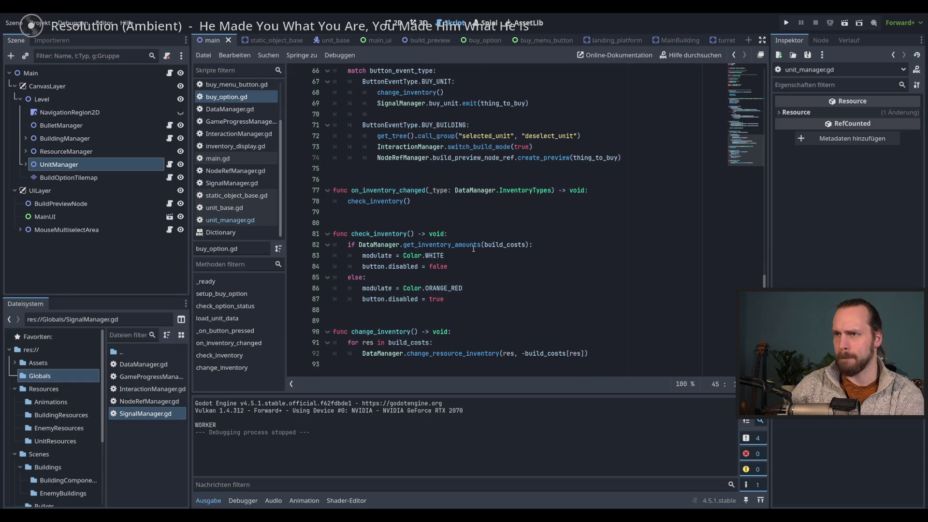
pyautogui.scroll(5, 473, 248)
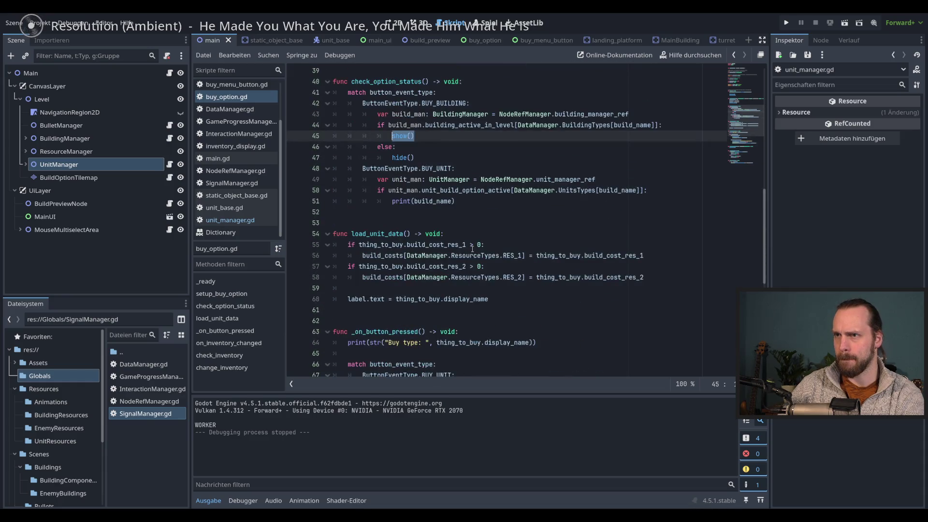
pyautogui.scroll(-9, 472, 249)
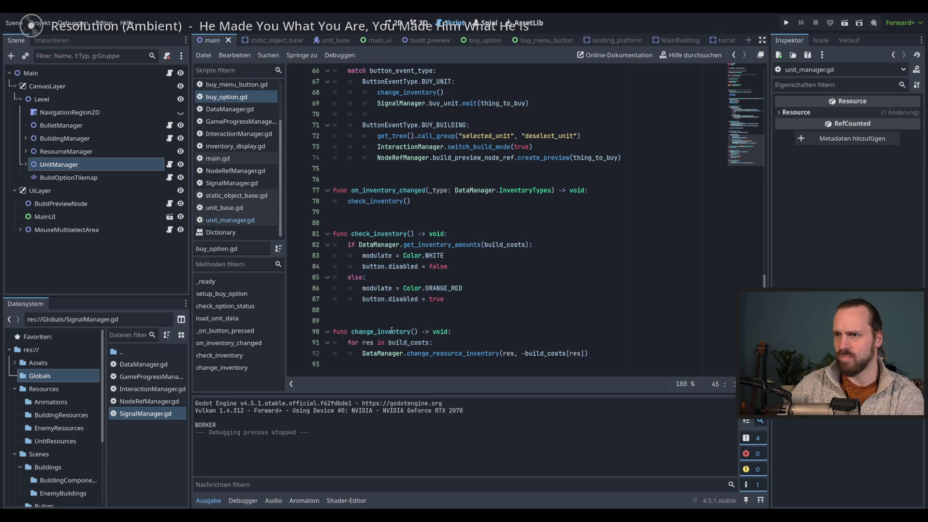
pyautogui.click(370, 370)
pyautogui.press('Return')
pyautogui.press('Return')
pyautogui.write('func ')
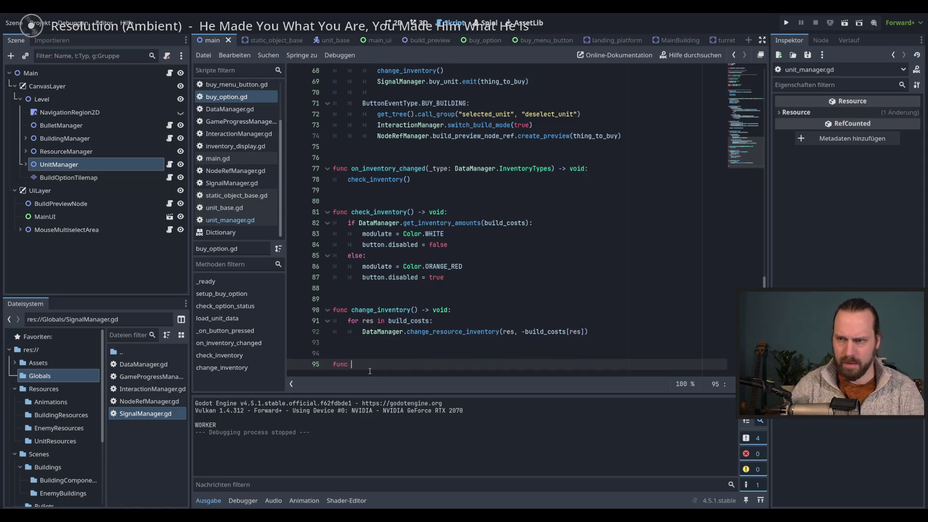
pyautogui.write('change_o')
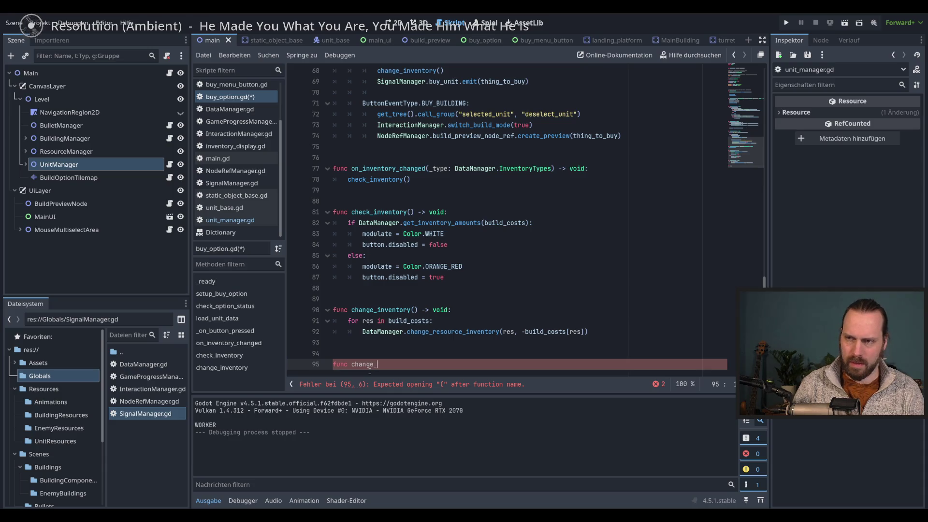
pyautogui.write('ption_status')
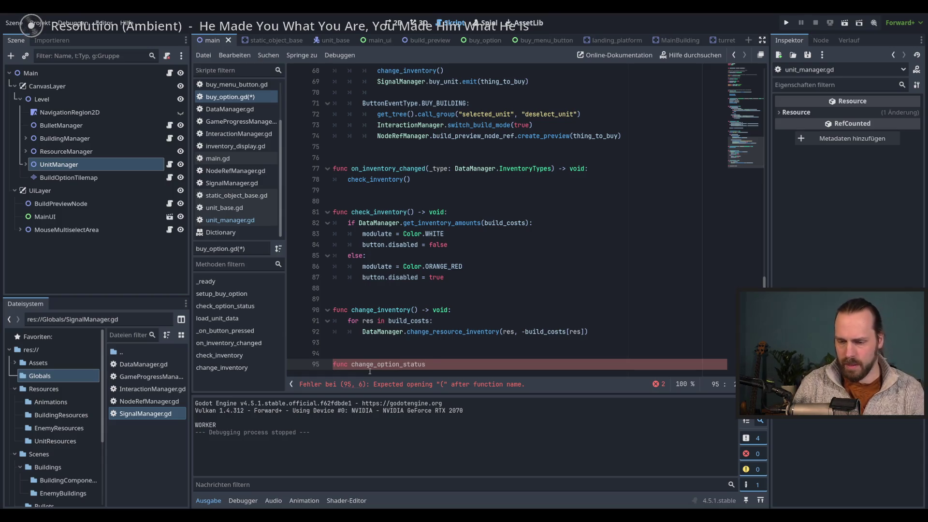
pyautogui.write('(active:')
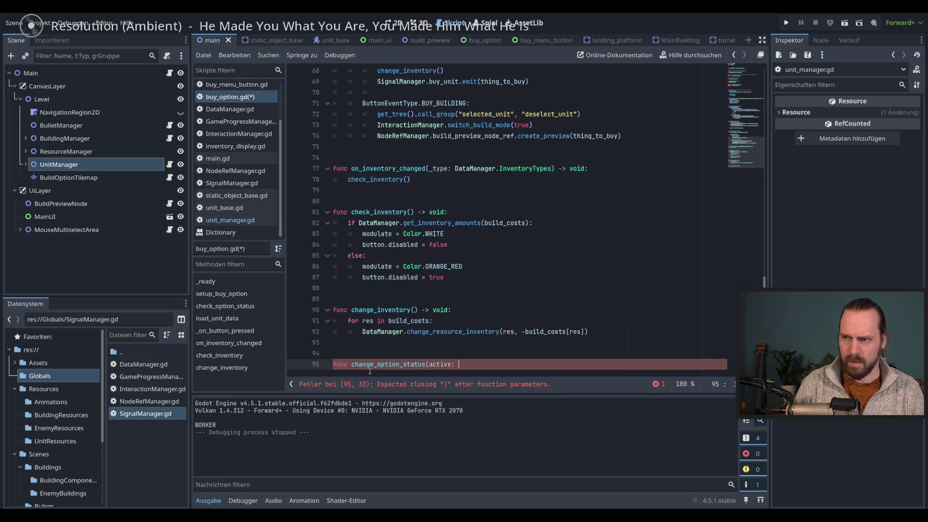
pyautogui.write('ool) -')
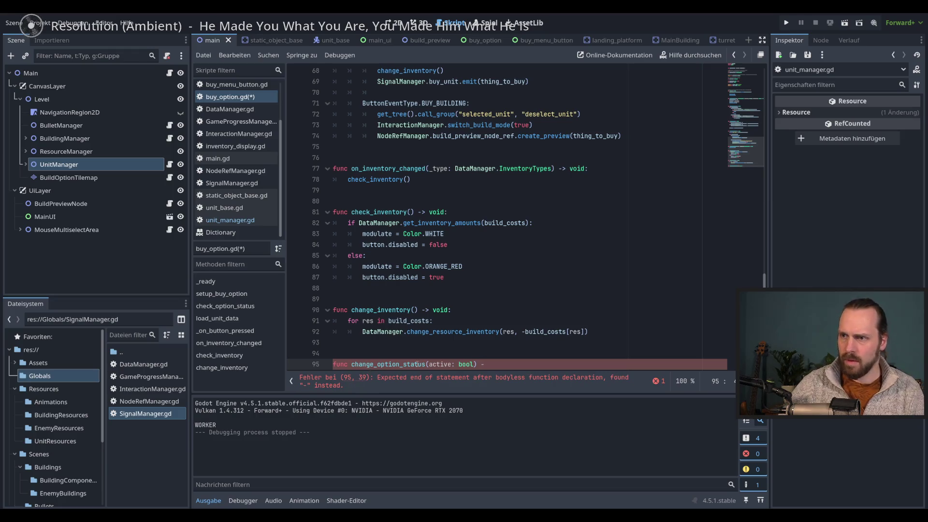
pyautogui.doubleClick(443, 364)
pyautogui.write('status: bool) -')
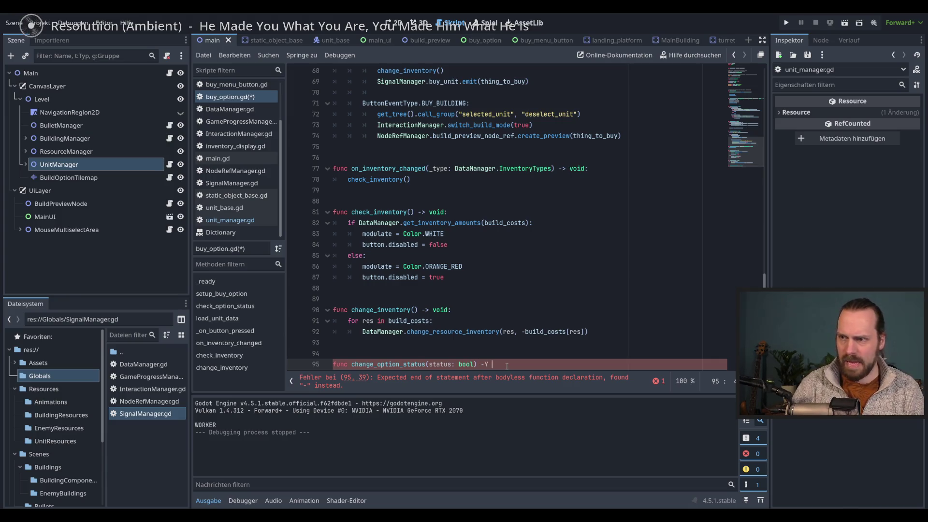
pyautogui.write('> void:')
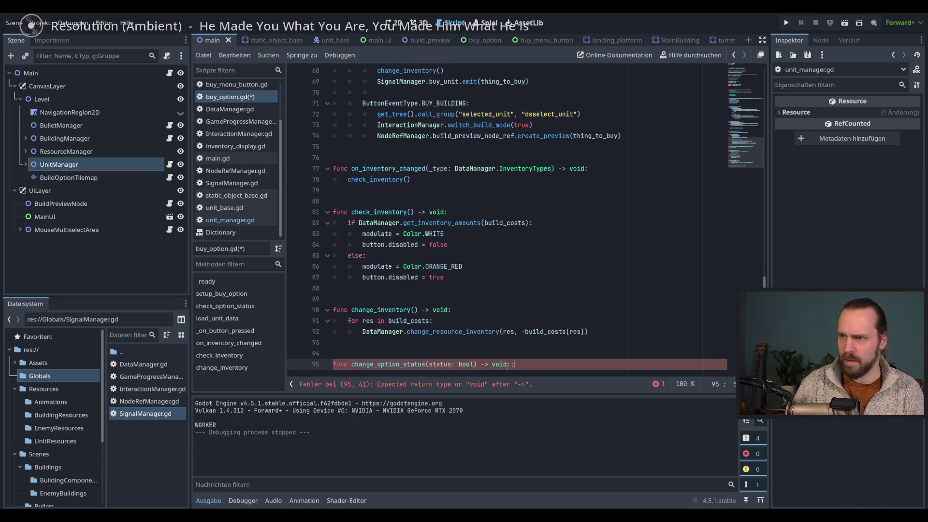
pyautogui.press('Return')
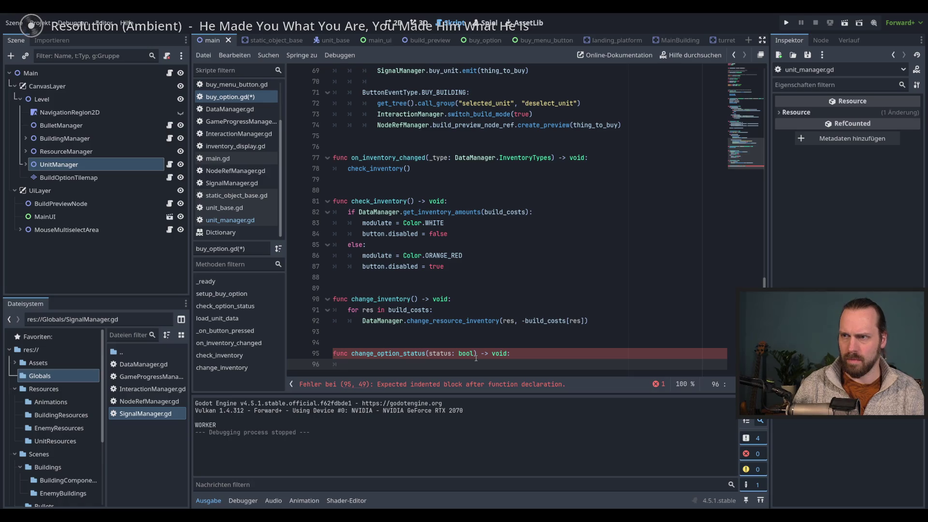
# Give the function the body visible = status and save the script.
pyautogui.write('visi')
pyautogui.press('Down')
pyautogui.press('Return')
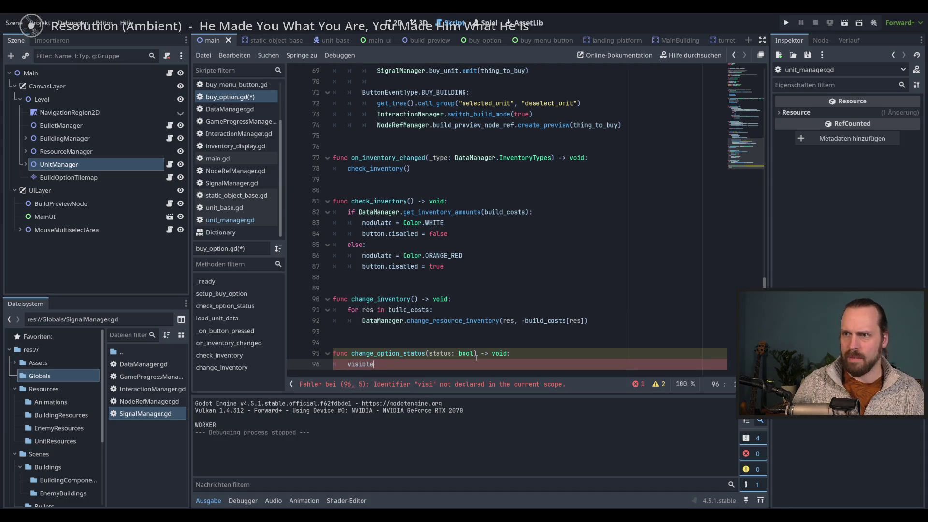
pyautogui.write('.sta')
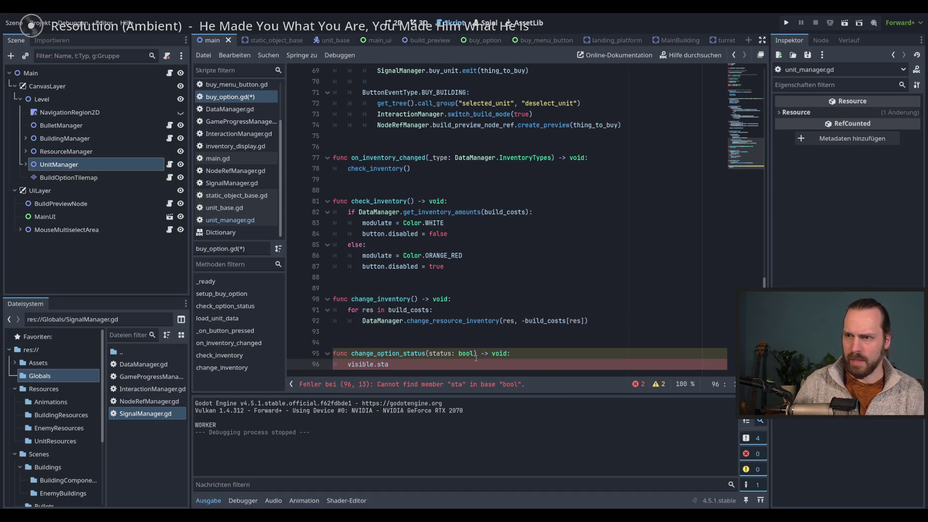
pyautogui.press('BackSpace')
pyautogui.press('BackSpace')
pyautogui.press('BackSpace')
pyautogui.write('sta')
pyautogui.press('Return')
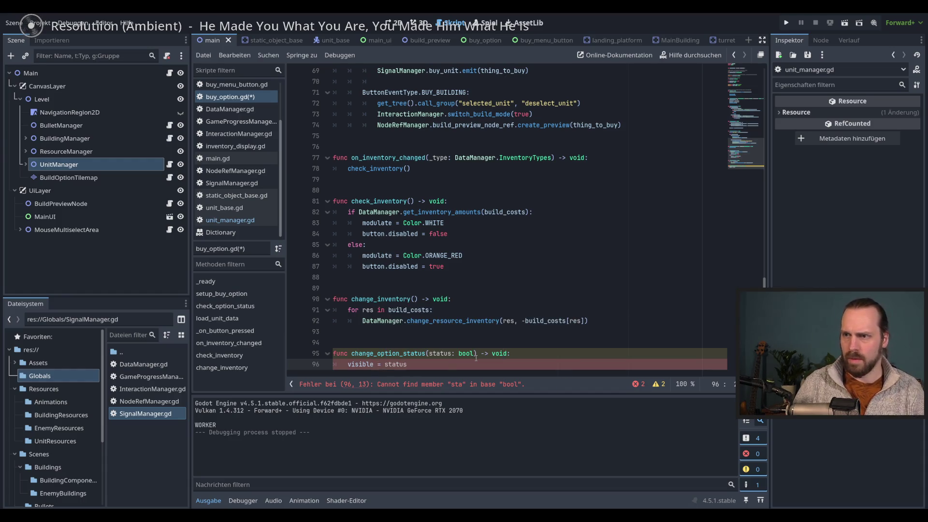
pyautogui.hotkey('ctrl', 's')
pyautogui.click(386, 354)
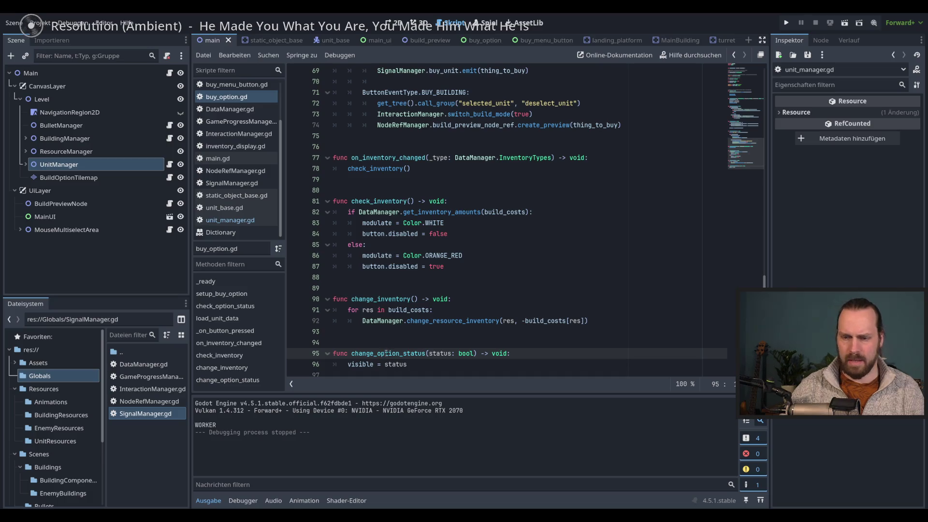
# Replace show() and hide() on lines 45 and 47 with change_option_status(true) and (false).
pyautogui.doubleClick(386, 353)
pyautogui.hotkey('ctrl', 'c')
pyautogui.scroll(10, 435, 217)
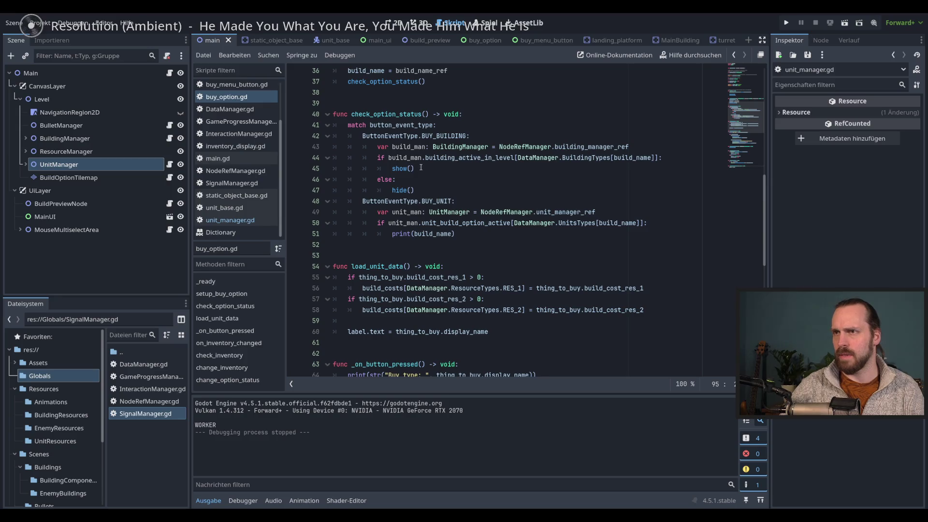
pyautogui.click(421, 168)
pyautogui.hotkey('shift', 'Home')
pyautogui.hotkey('ctrl', 'v')
pyautogui.write('(true')
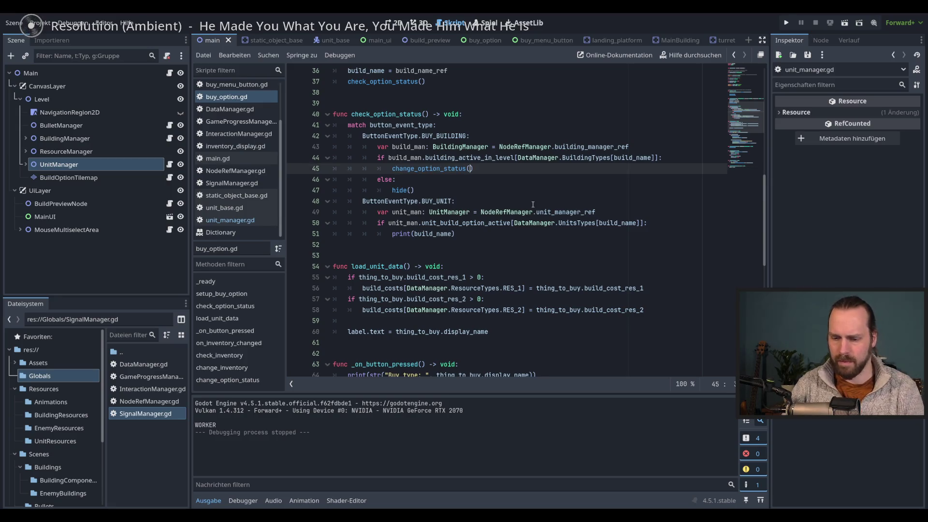
pyautogui.write(')')
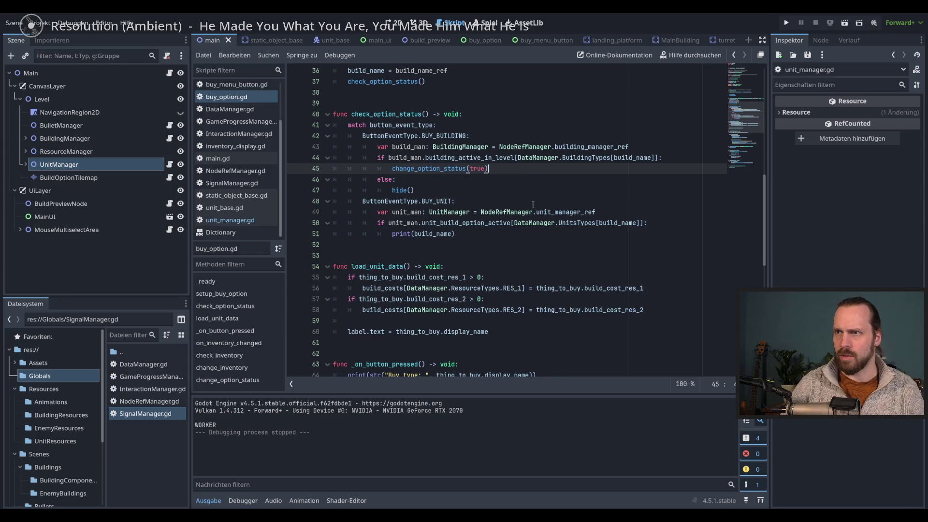
pyautogui.click(393, 190)
pyautogui.hotkey('shift', 'End')
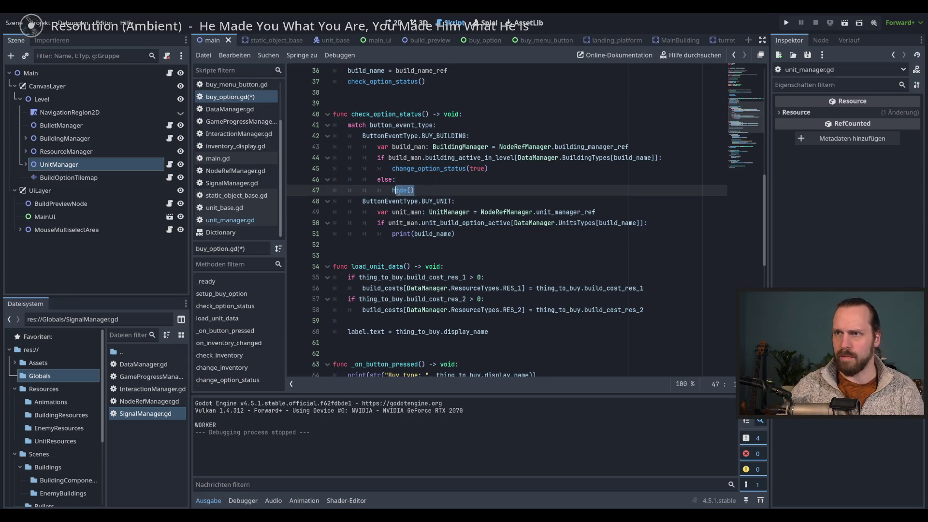
pyautogui.write('ch')
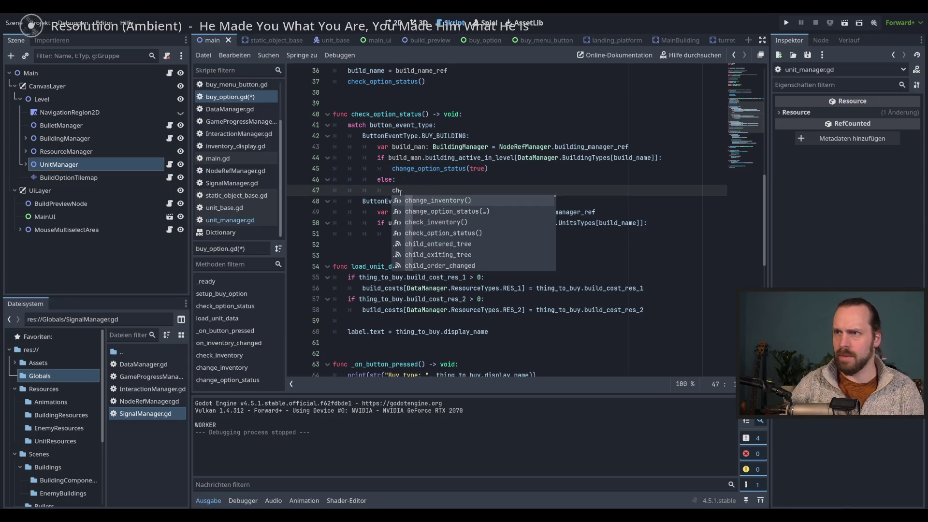
pyautogui.write('ang')
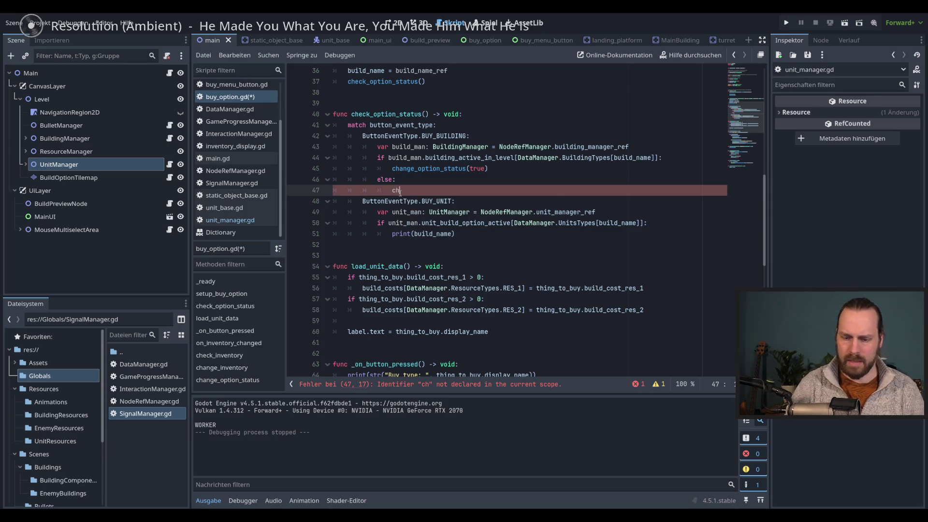
pyautogui.press('Down')
pyautogui.press('Return')
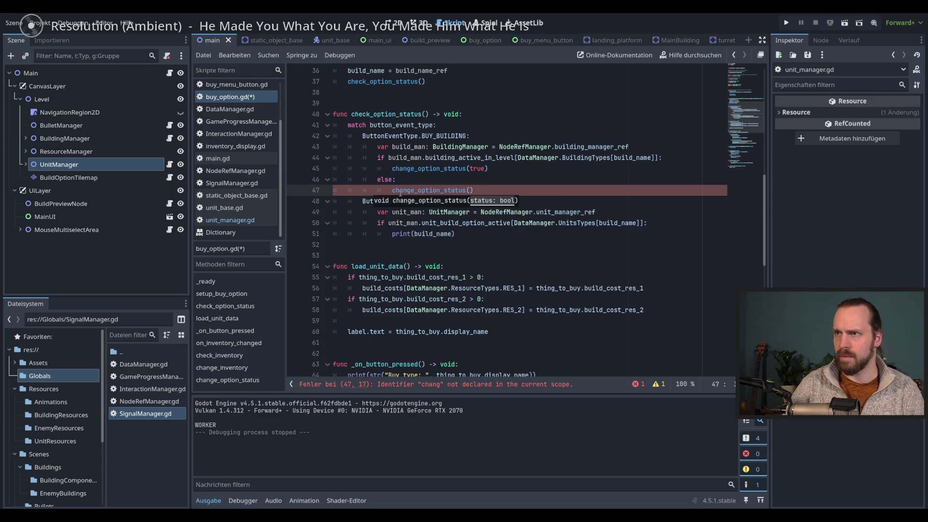
pyautogui.write('false')
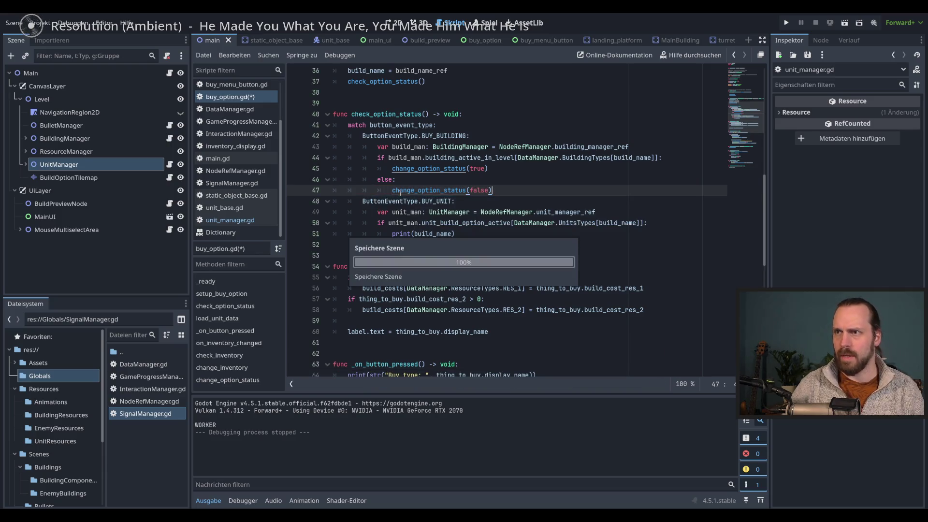
# Check the function definition and copy the change_option_status true/else/false block on lines 45–47.
pyautogui.keyDown('ctrl'); pyautogui.click(417, 189); pyautogui.keyUp('ctrl')
pyautogui.moveTo(407, 353); pyautogui.dragTo(348, 354)
pyautogui.click(411, 353)
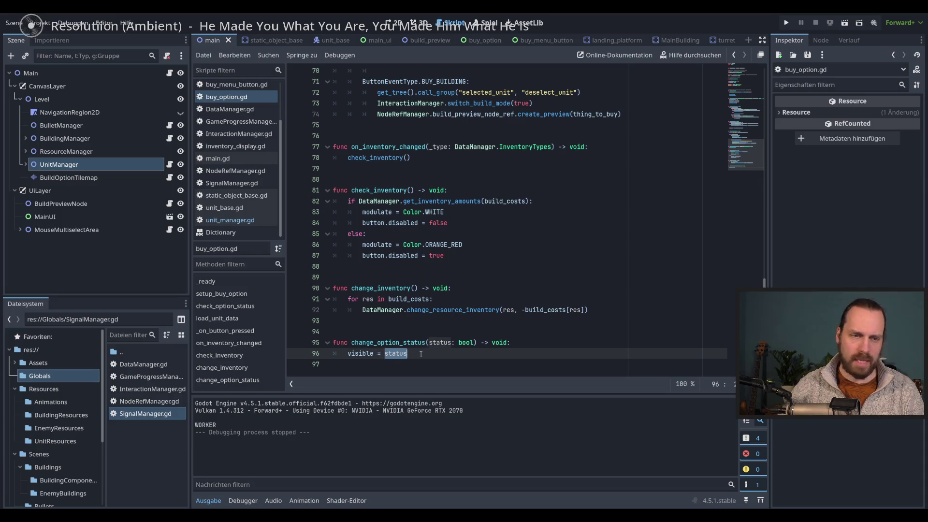
pyautogui.scroll(11, 434, 354)
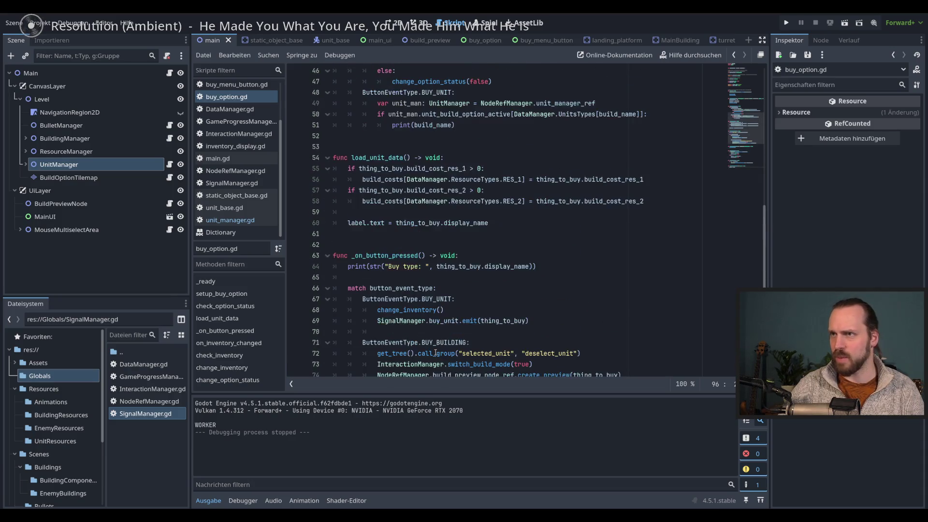
pyautogui.click(515, 182)
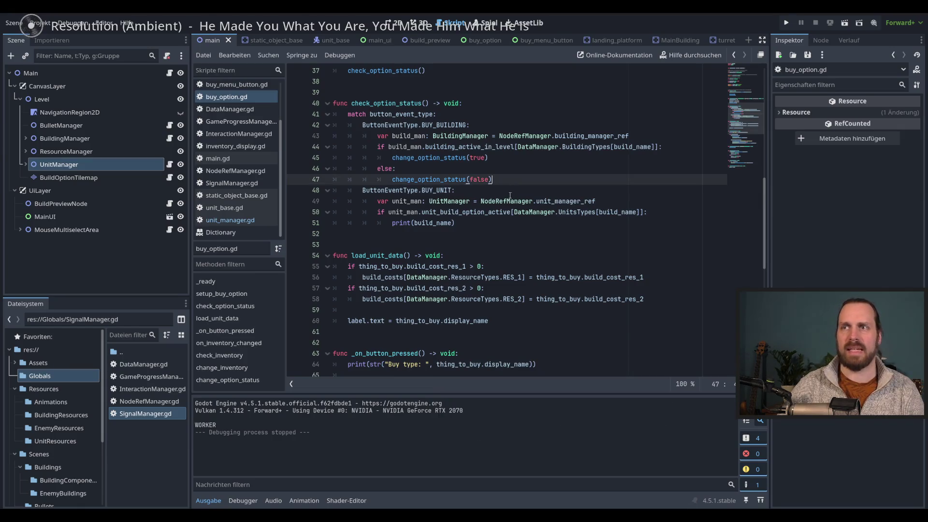
pyautogui.press('Return')
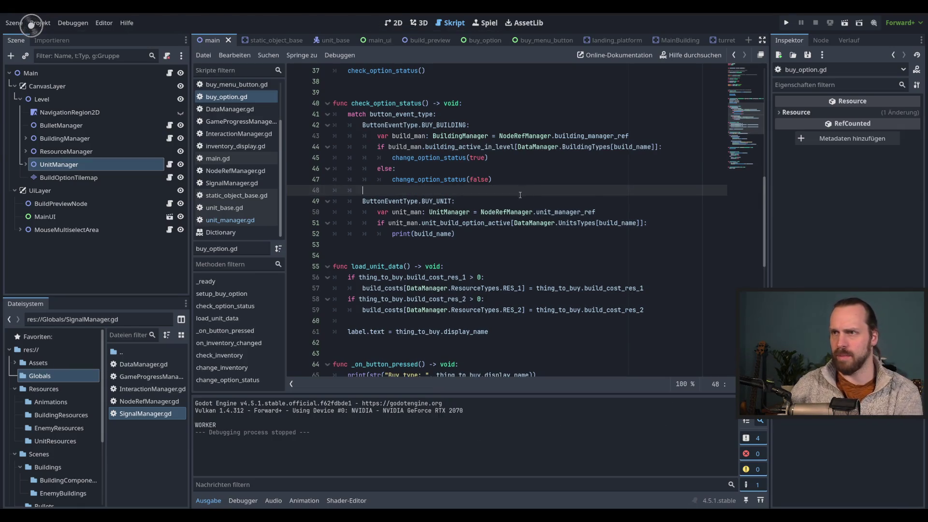
pyautogui.click(506, 212)
pyautogui.click(447, 162)
pyautogui.doubleClick(435, 179)
pyautogui.click(463, 158)
pyautogui.click(483, 238)
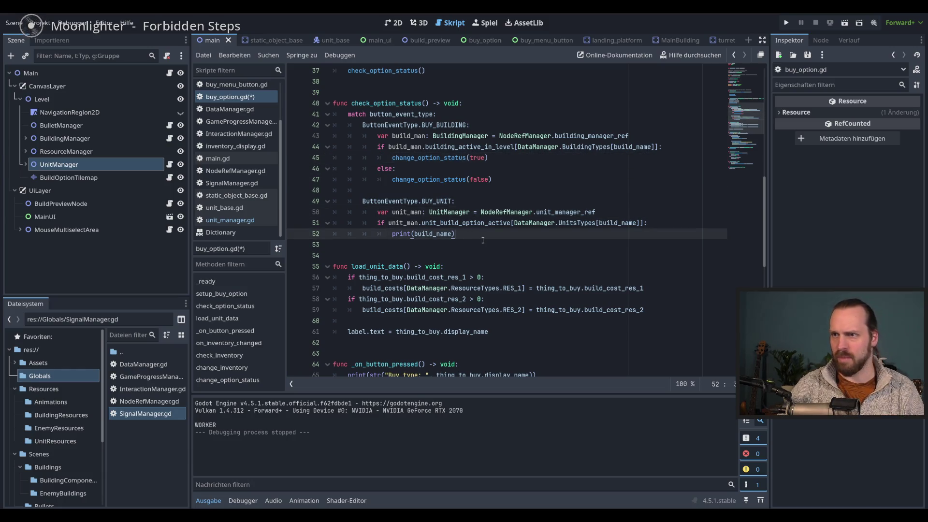
pyautogui.moveTo(493, 180); pyautogui.dragTo(321, 165)
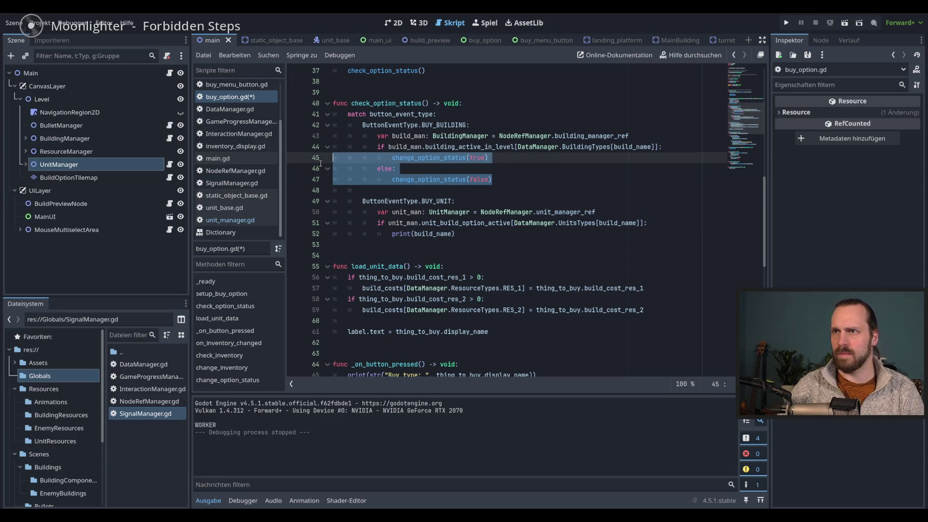
pyautogui.hotkey('ctrl', 'c')
# Paste the block over print(build_name) in the BUY_UNIT branch, save, and run the game.
pyautogui.tripleClick(472, 237)
pyautogui.hotkey('ctrl', 'v')
pyautogui.press('Up')
pyautogui.press('Up')
pyautogui.hotkey('ctrl', 's')
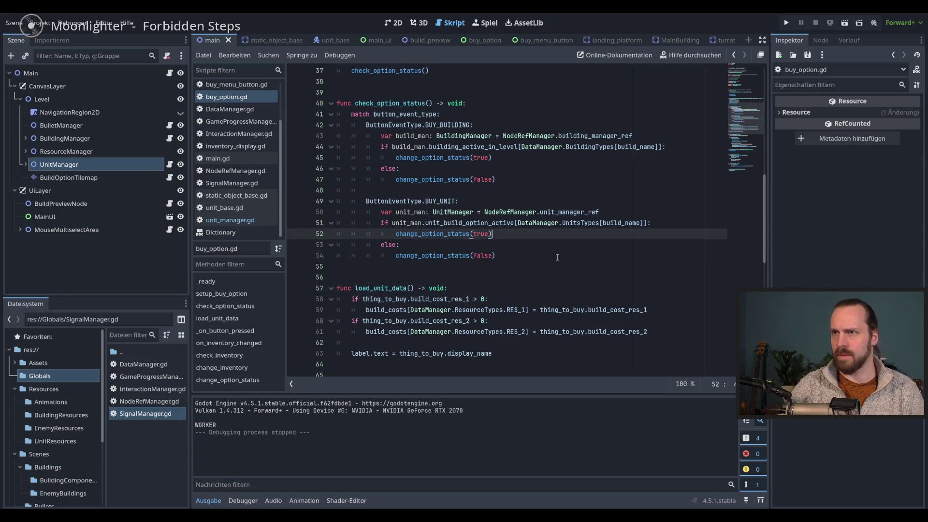
pyautogui.click(557, 257)
pyautogui.press('F5')
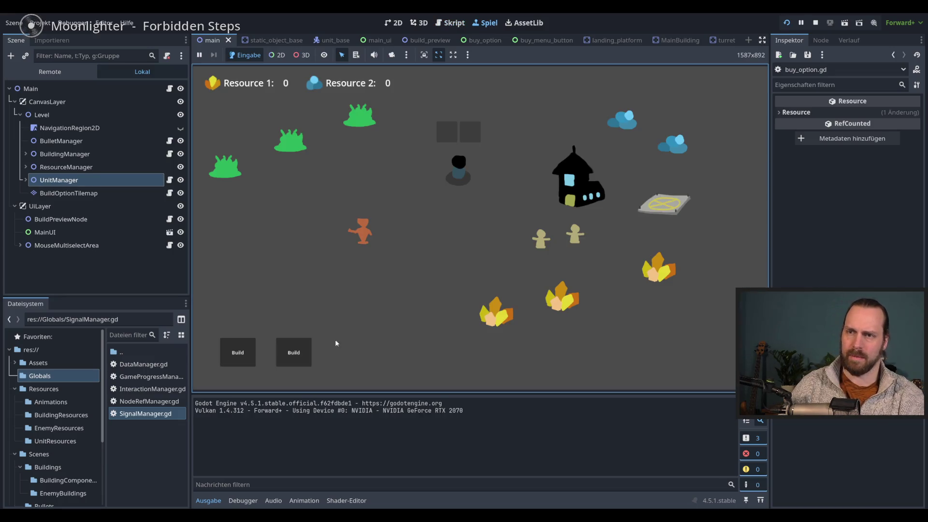
# Buy a Worker from the unit options, view the building options, then stop the game.
pyautogui.click(294, 353)
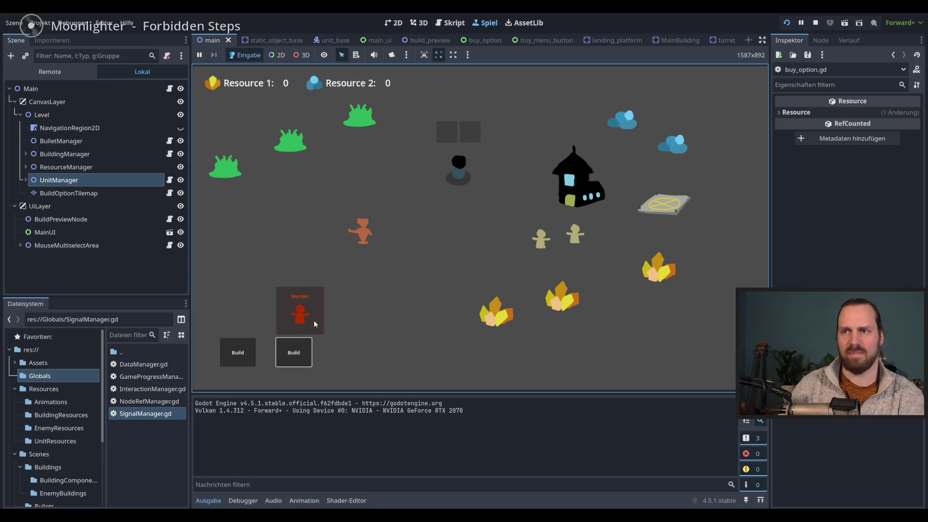
pyautogui.click(302, 314)
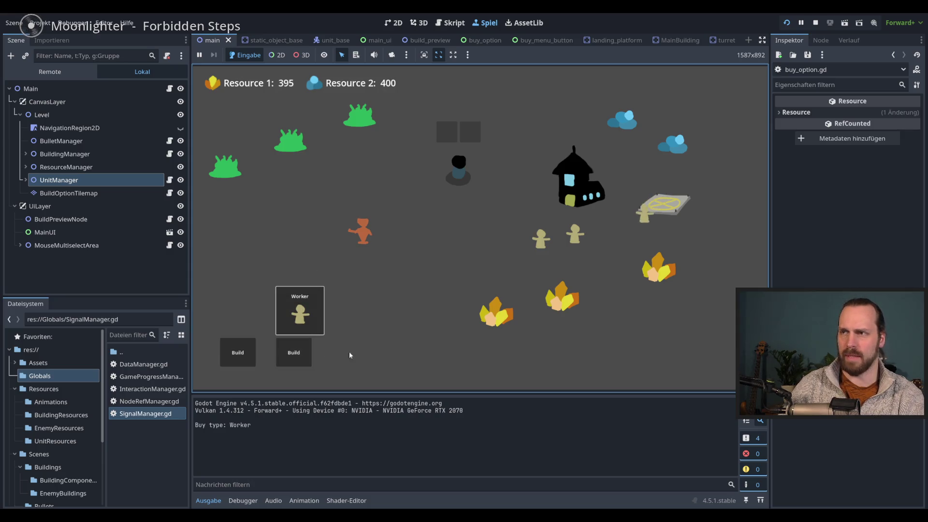
pyautogui.click(238, 352)
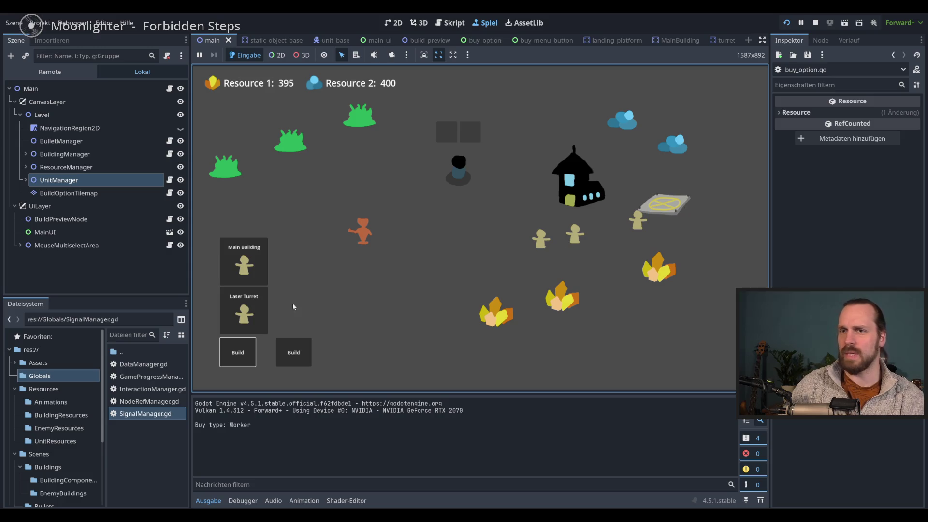
pyautogui.press('F8')
pyautogui.press('Up')
pyautogui.press('Up')
pyautogui.scroll(-10, 566, 316)
pyautogui.click(567, 277)
pyautogui.click(568, 299)
pyautogui.scroll(-1, 567, 297)
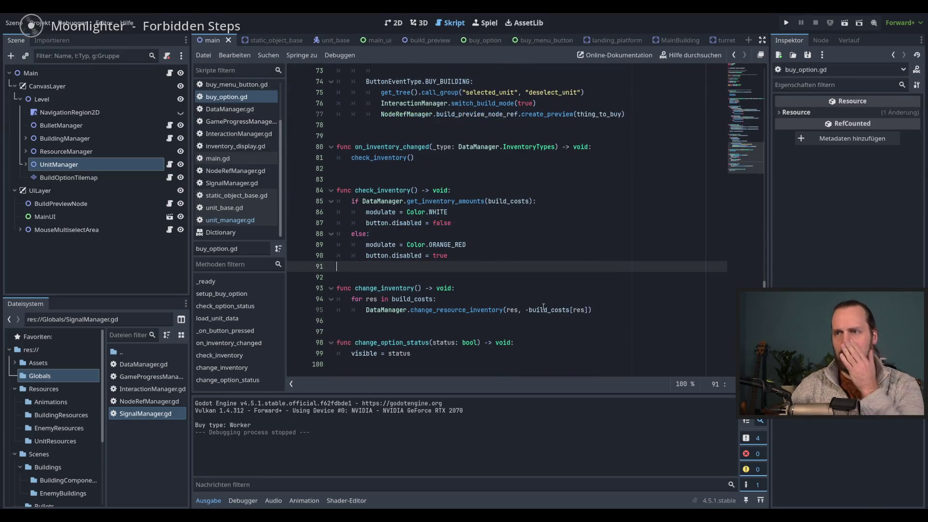
pyautogui.click(537, 333)
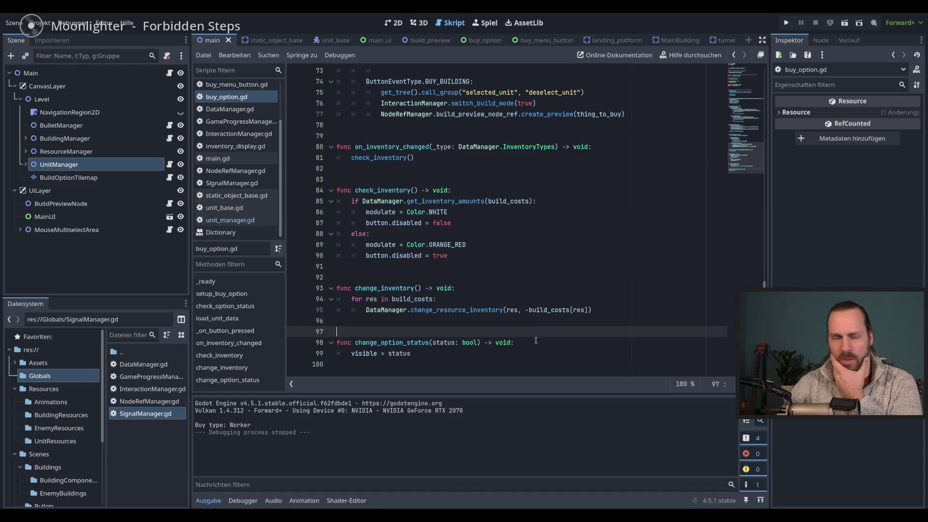
pyautogui.click(538, 339)
pyautogui.press('Down')
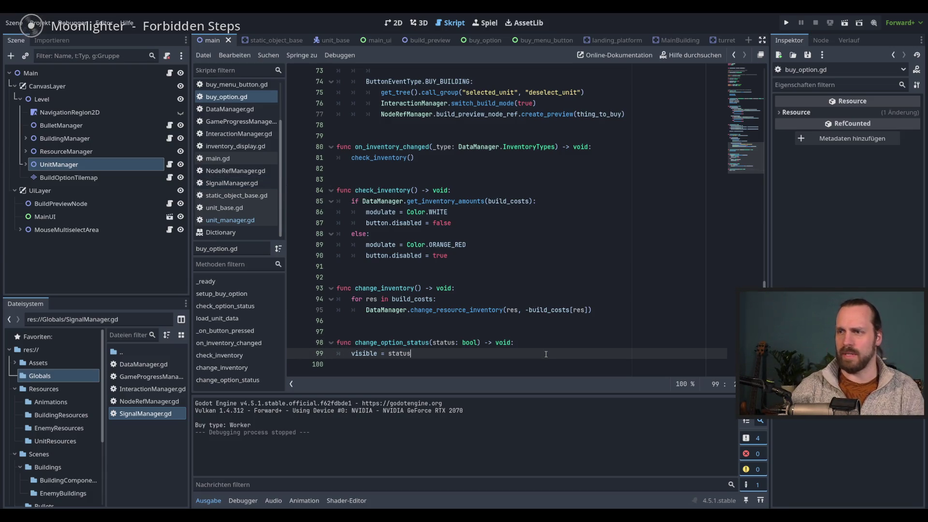
pyautogui.scroll(8, 415, 337)
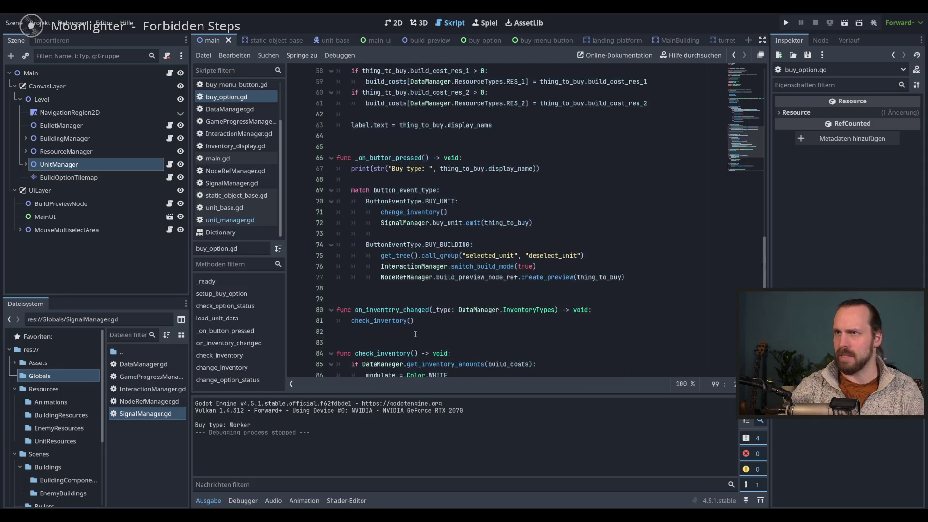
pyautogui.scroll(4, 411, 235)
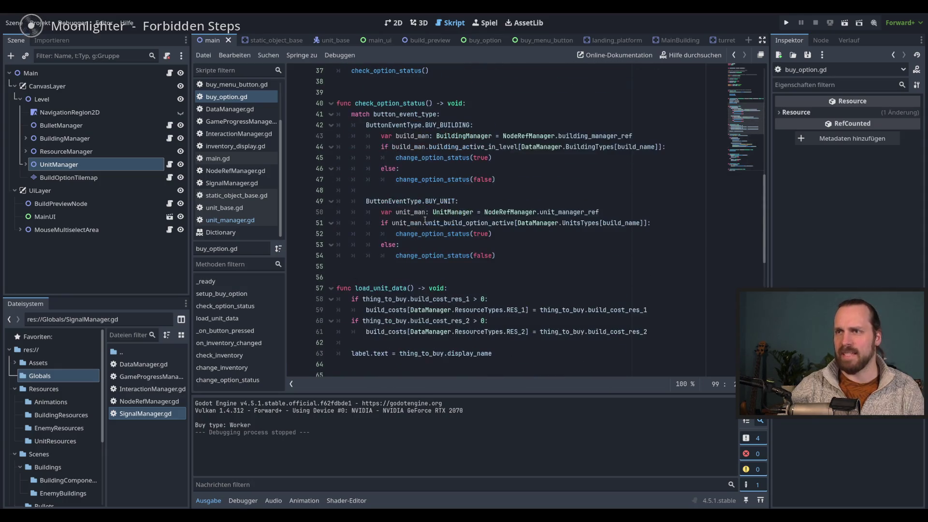
pyautogui.doubleClick(391, 103)
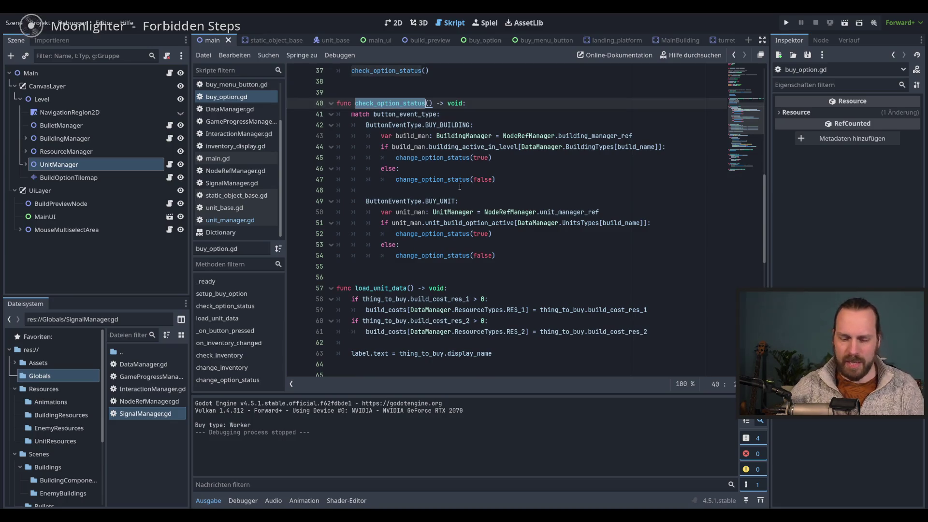
# In _ready, connect SignalManager.building_options_changed to on_building_options_changed.
pyautogui.scroll(8, 460, 187)
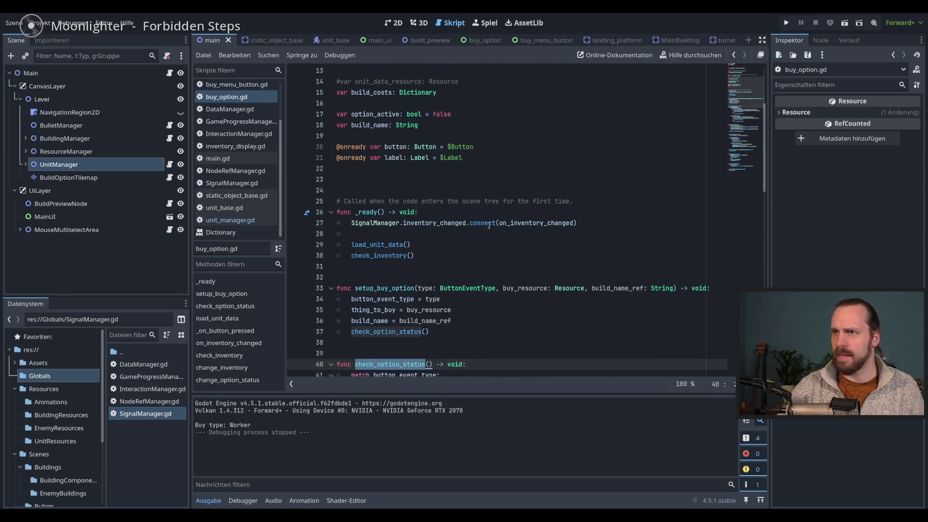
pyautogui.click(604, 225)
pyautogui.press('Return')
pyautogui.write('Sign')
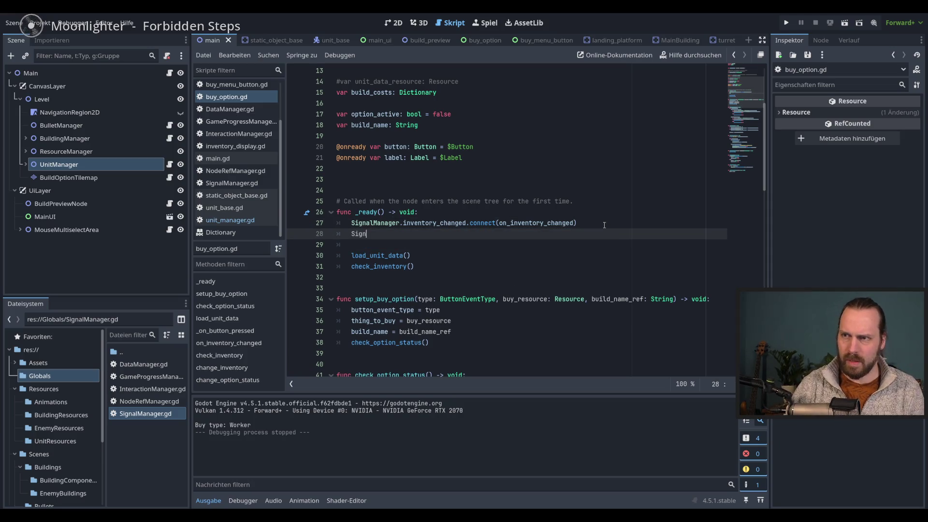
pyautogui.press('Return')
pyautogui.write('.')
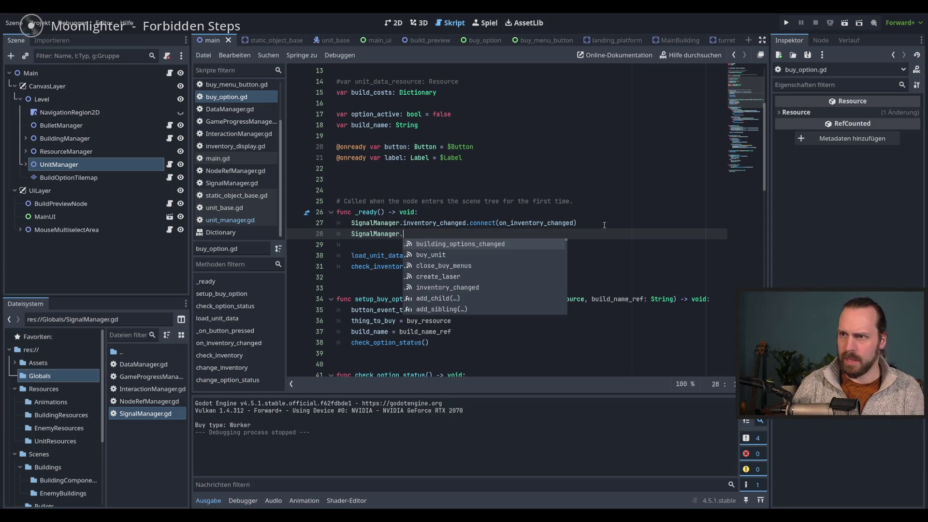
pyautogui.press('Return')
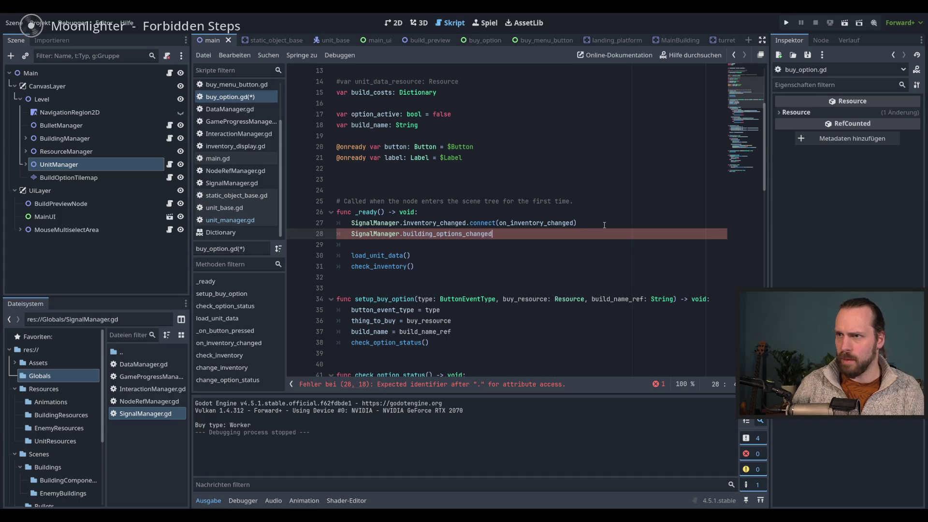
pyautogui.write('.connect(')
pyautogui.press('Return')
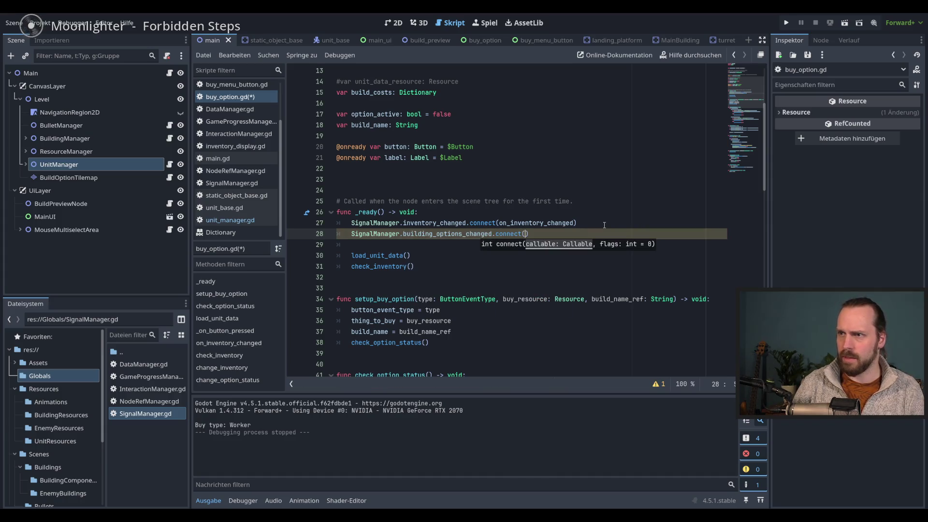
pyautogui.write('on_')
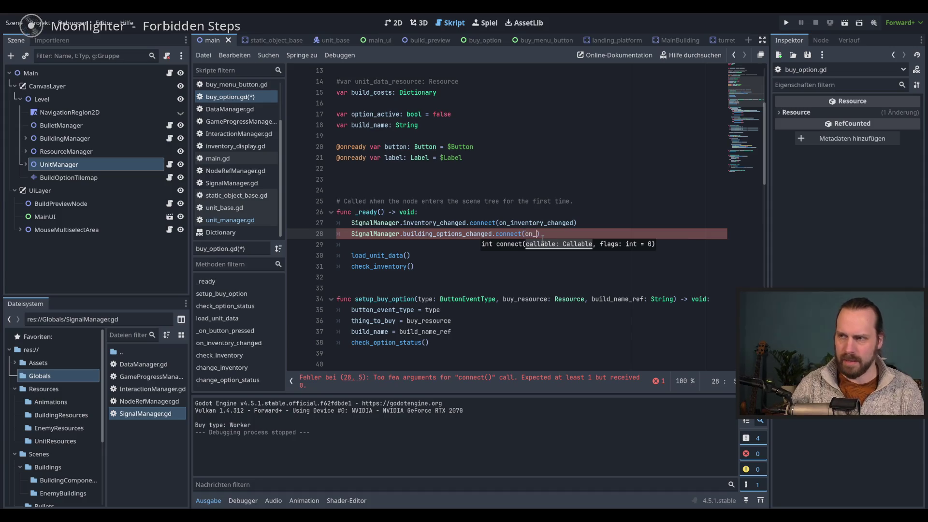
pyautogui.doubleClick(439, 235)
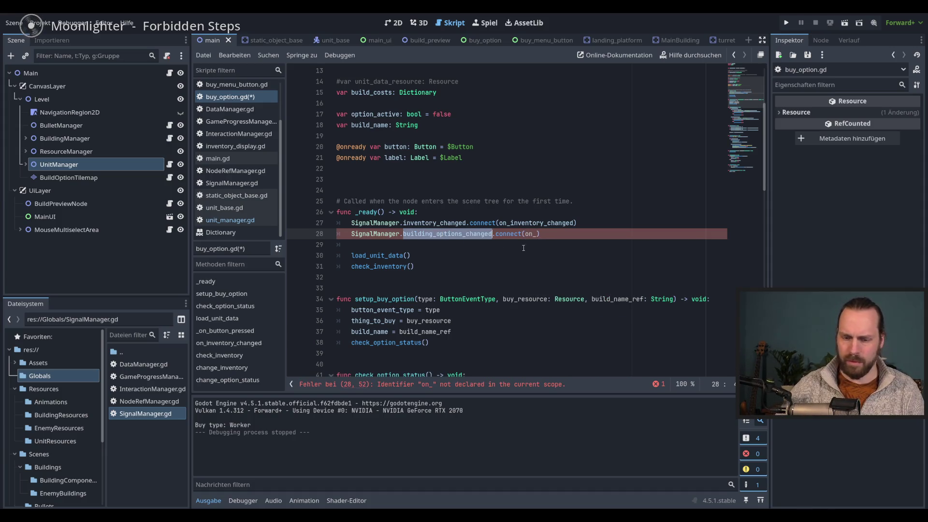
pyautogui.click(540, 234)
pyautogui.hotkey('ctrl', 'v')
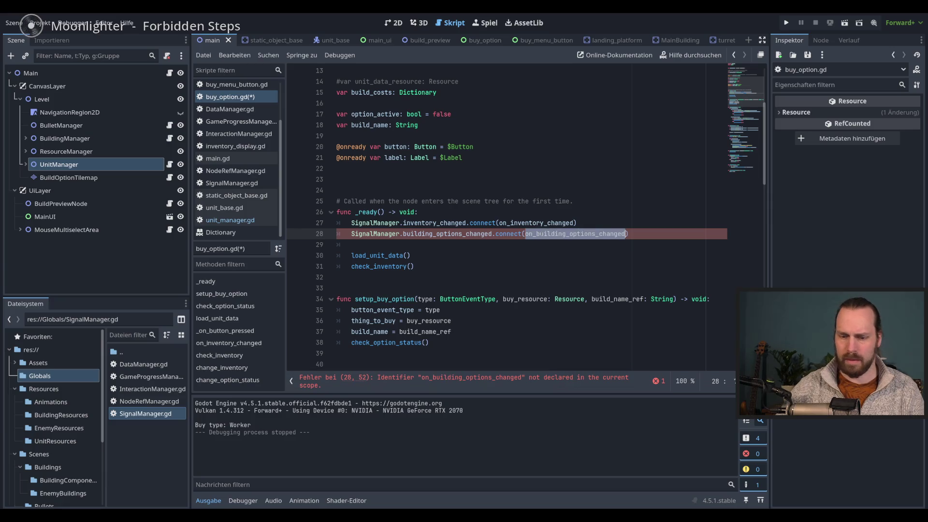
# Add func on_building_options_changed() -> void calling check_option_status(), and save the script.
pyautogui.click(738, 161)
pyautogui.click(448, 357)
pyautogui.press('Return')
pyautogui.press('Return')
pyautogui.write('func on_building_options_changed')
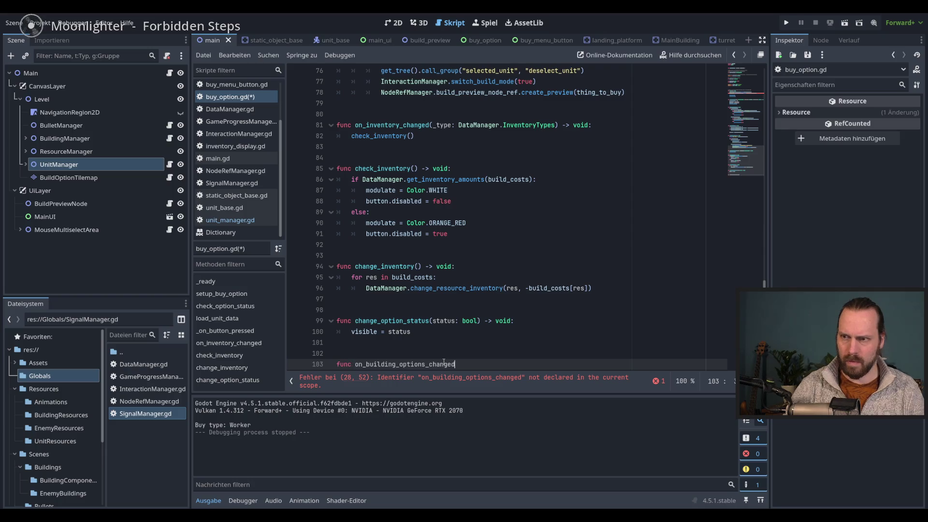
pyautogui.write('() ')
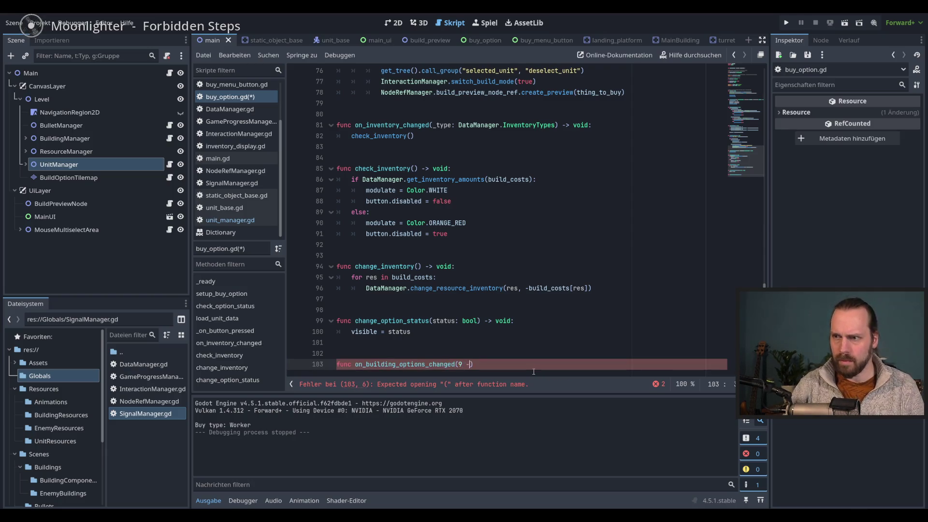
pyautogui.write('-> void:')
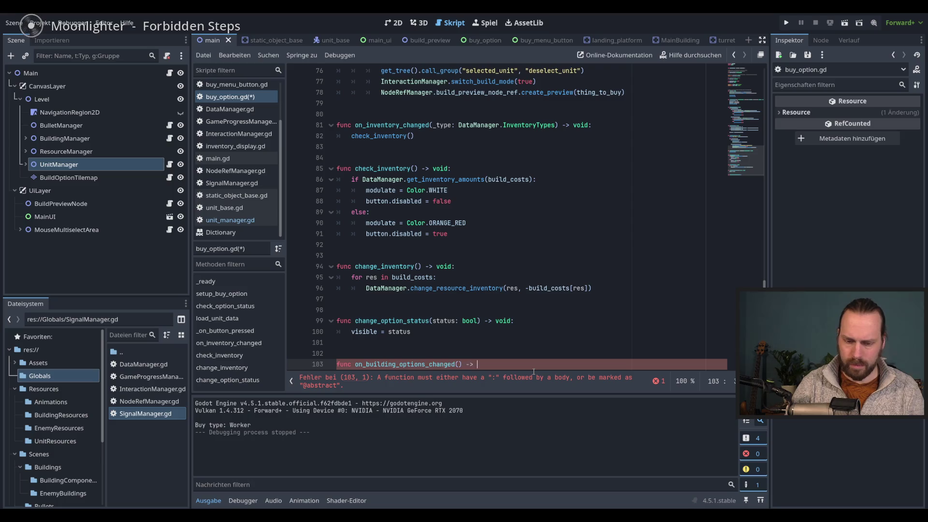
pyautogui.press('Return')
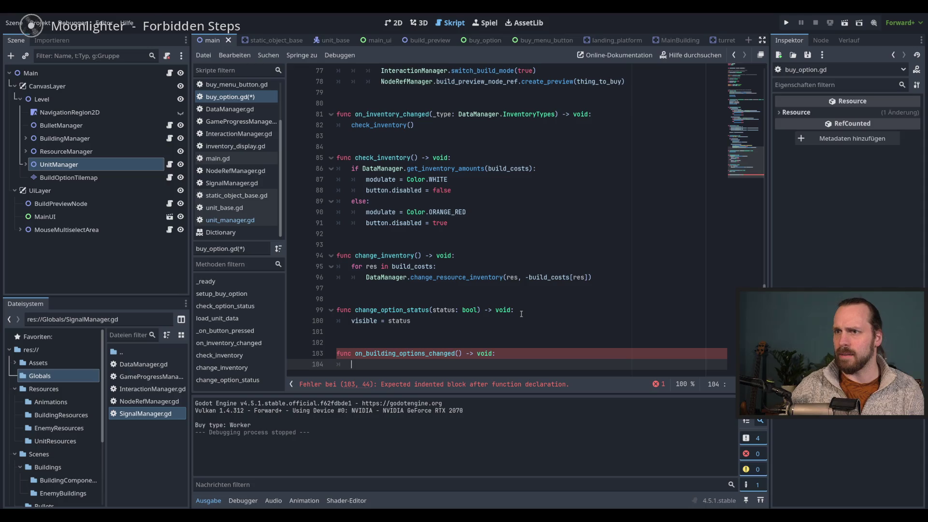
pyautogui.write('hec')
pyautogui.press('Down')
pyautogui.press('Return')
pyautogui.hotkey('ctrl', 's')
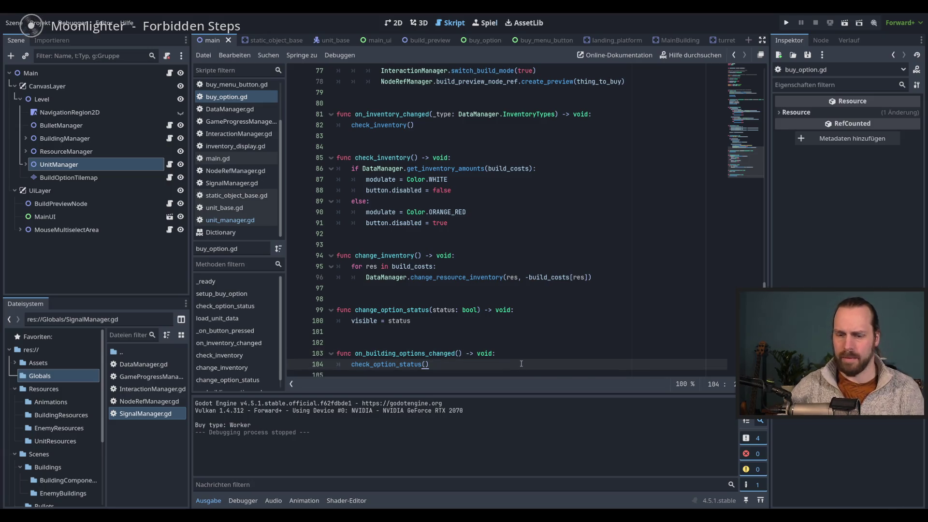
pyautogui.press('F5')
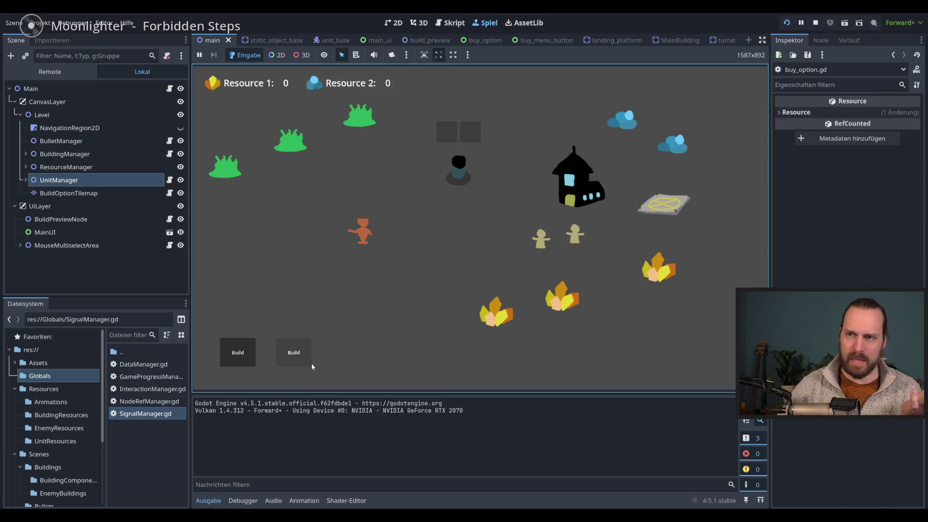
# Try the left and right Build menus in the running game, then stop it.
pyautogui.click(311, 364)
pyautogui.click(246, 356)
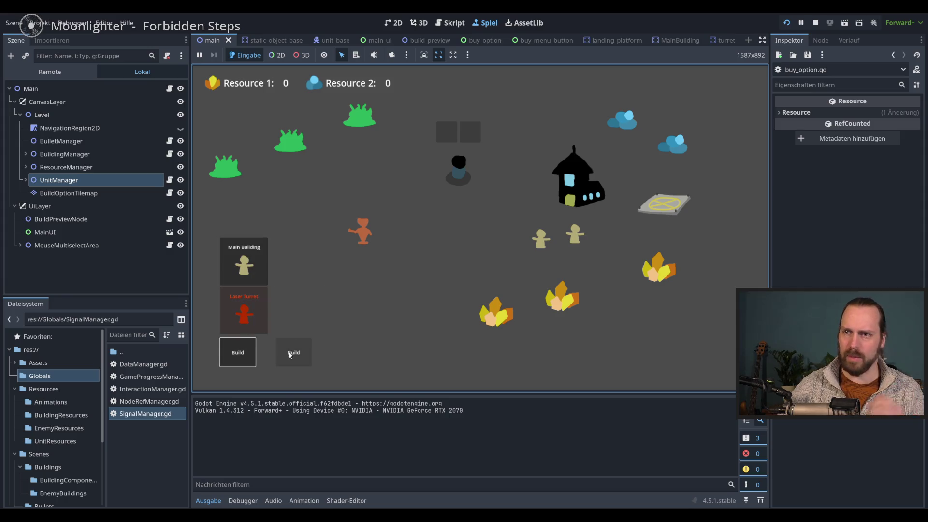
pyautogui.click(306, 344)
pyautogui.press('F8')
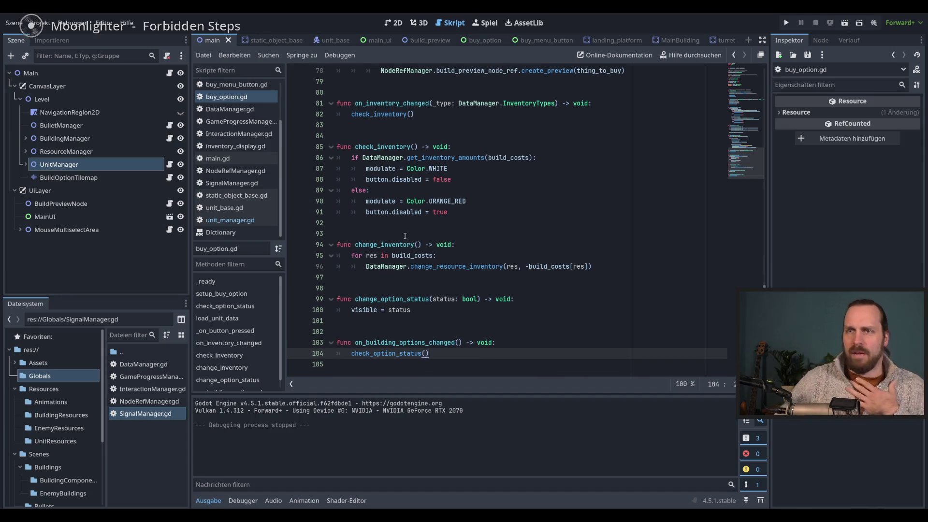
# Search all project scripts for building_options_changed.
pyautogui.scroll(15, 407, 333)
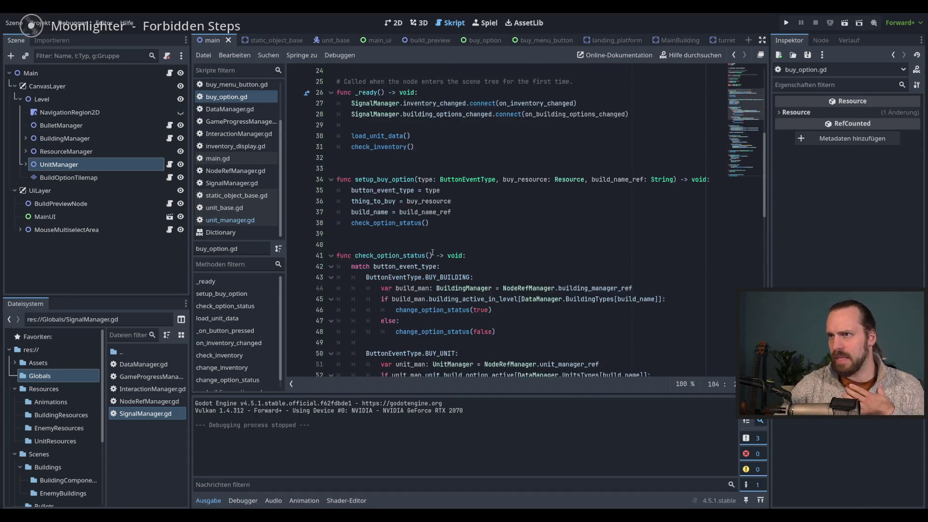
pyautogui.doubleClick(442, 114)
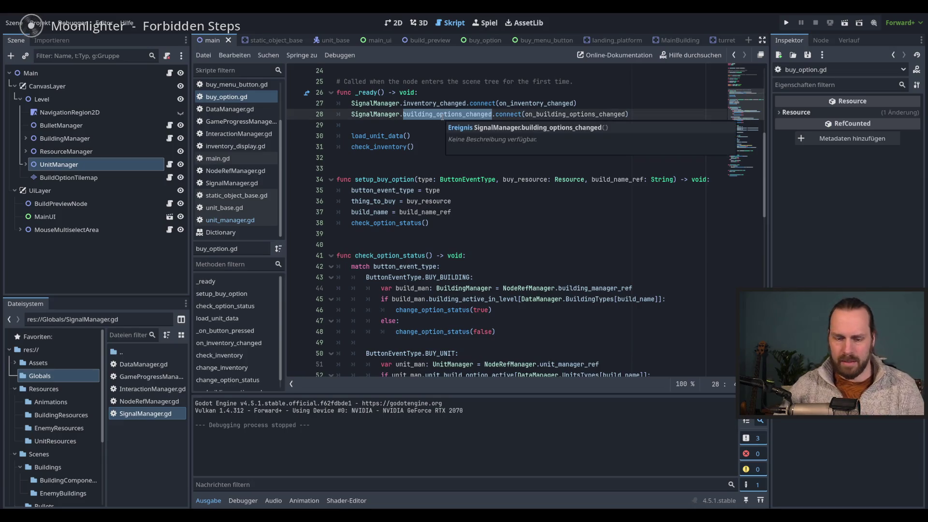
pyautogui.hotkey('ctrl', 'shift', 'f')
pyautogui.click(463, 312)
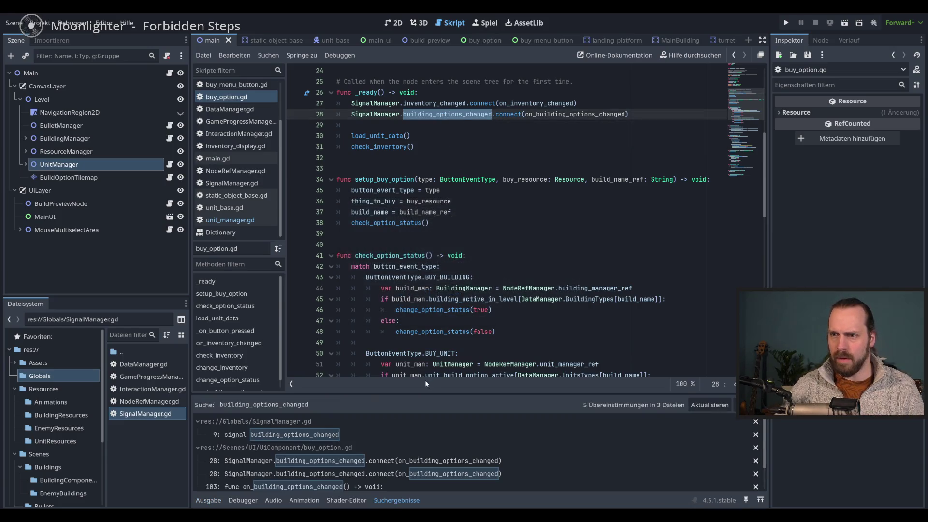
# Open building_manager.gd and search the project for set_building_available, finding only its definition.
pyautogui.click(393, 485)
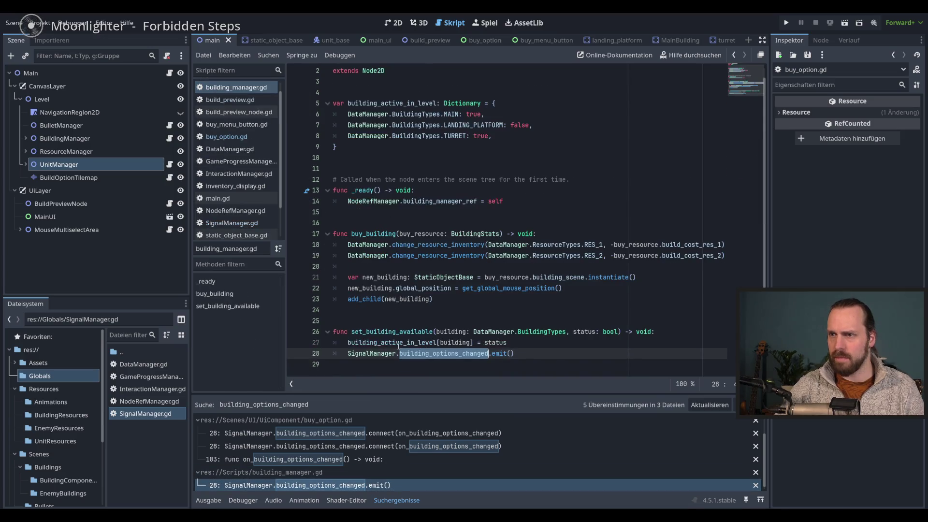
pyautogui.doubleClick(392, 332)
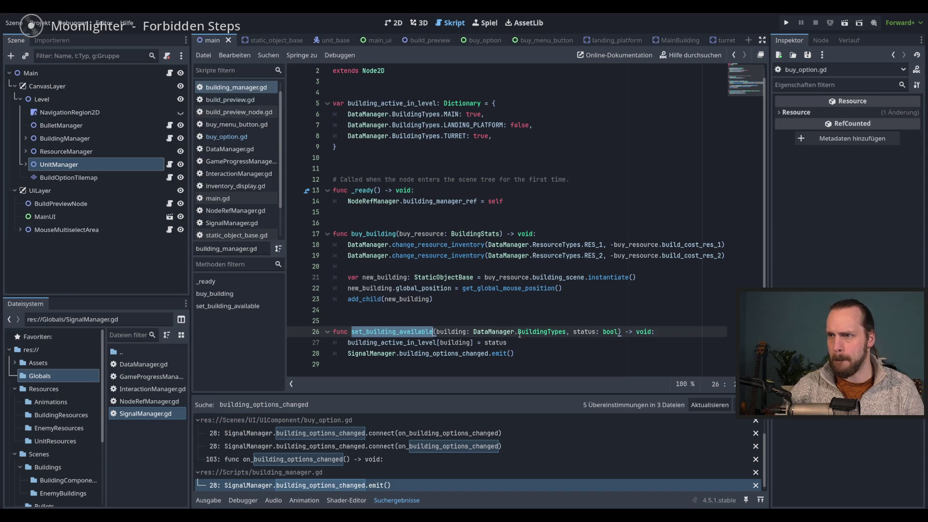
pyautogui.scroll(1, 430, 349)
pyautogui.scroll(-1, 428, 349)
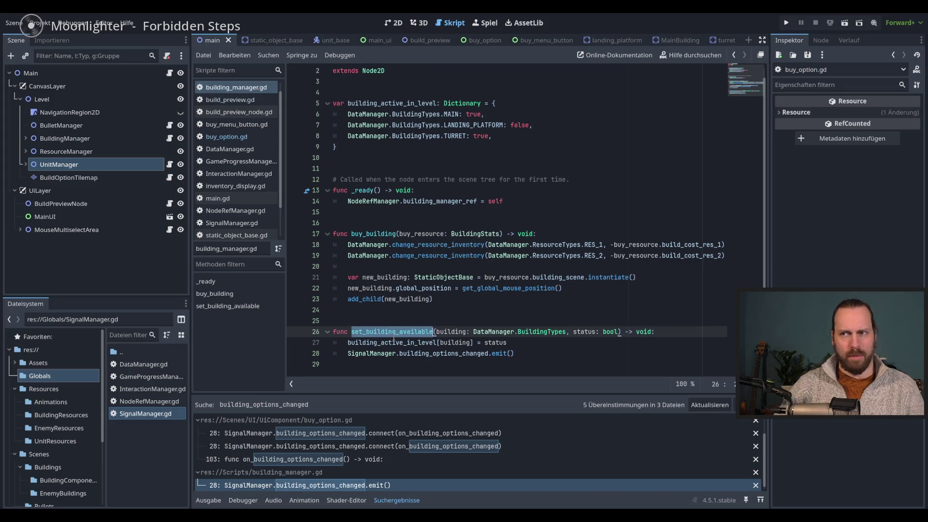
pyautogui.hotkey('ctrl', 'shift', 'f')
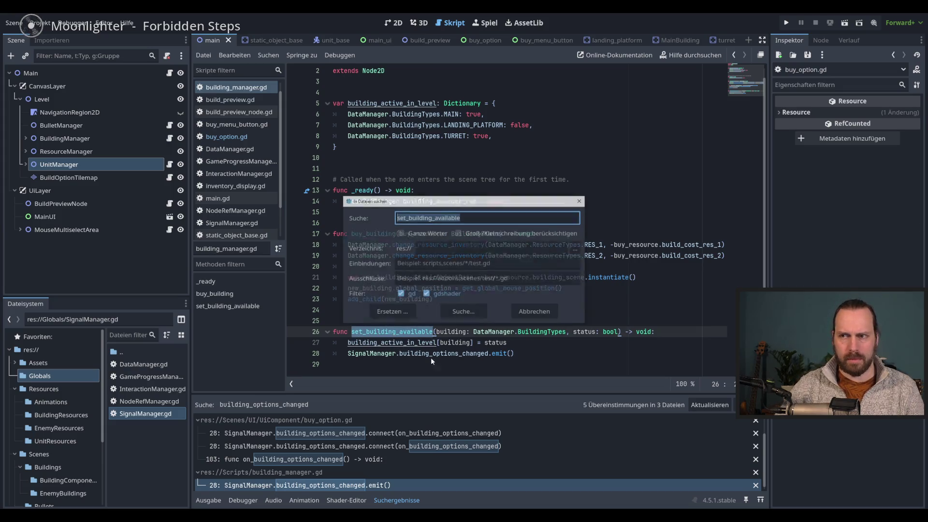
pyautogui.click(473, 312)
pyautogui.click(461, 435)
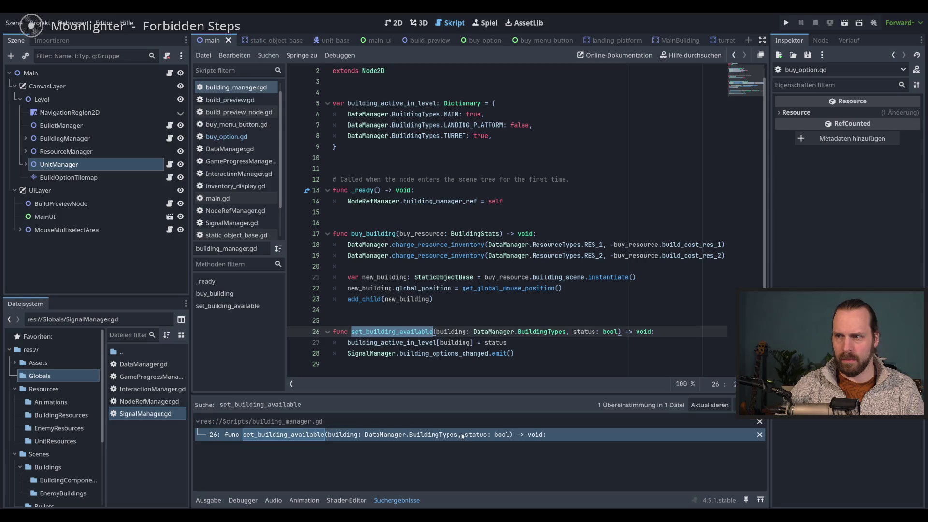
pyautogui.click(540, 356)
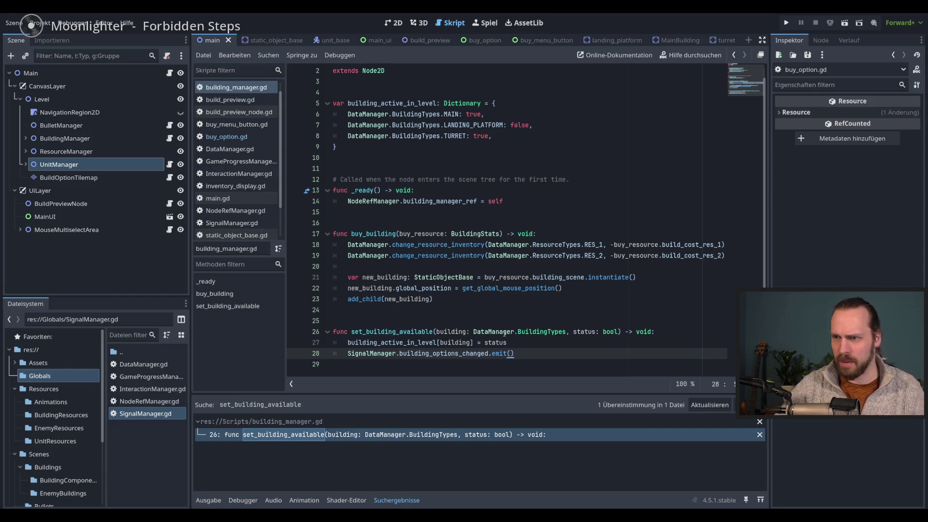
pyautogui.click(514, 324)
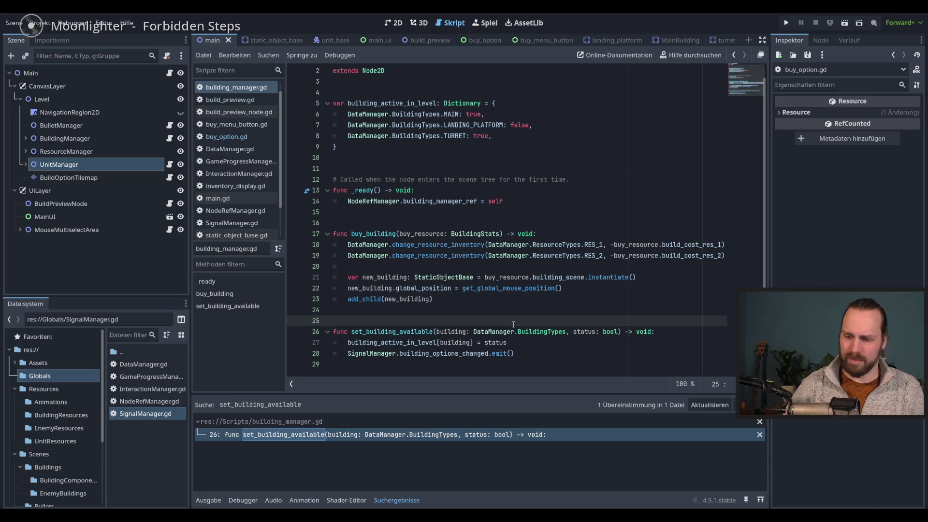
# Add a blank line above set_building_available, review lines 28–29, and run the game.
pyautogui.press('Return')
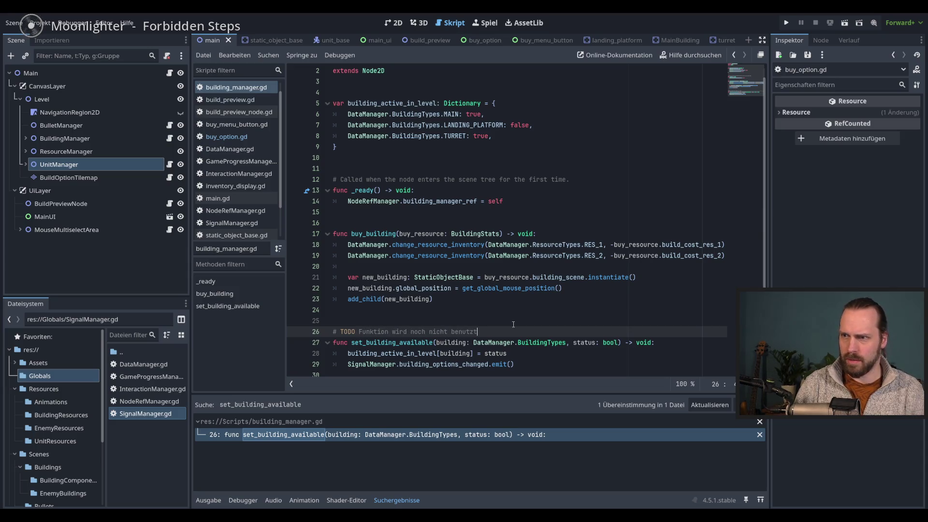
pyautogui.write('!')
pyautogui.click(557, 363)
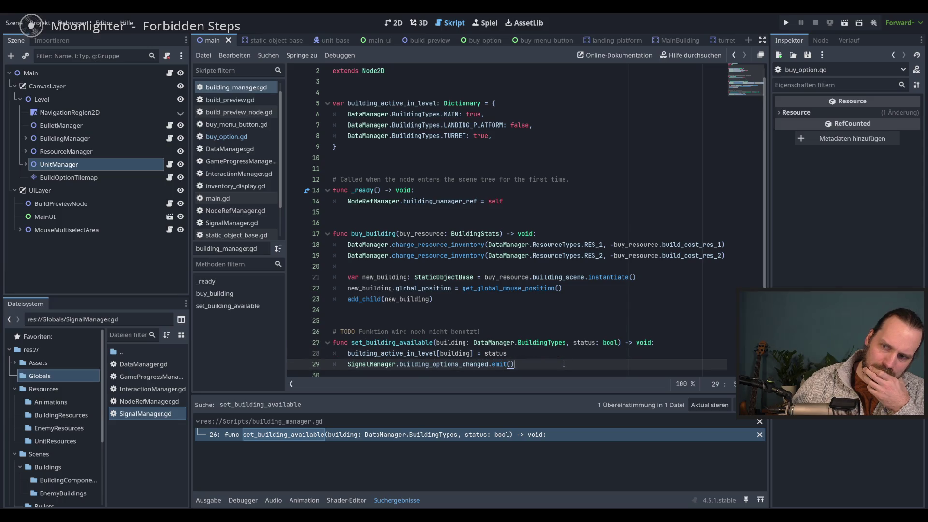
pyautogui.doubleClick(419, 344)
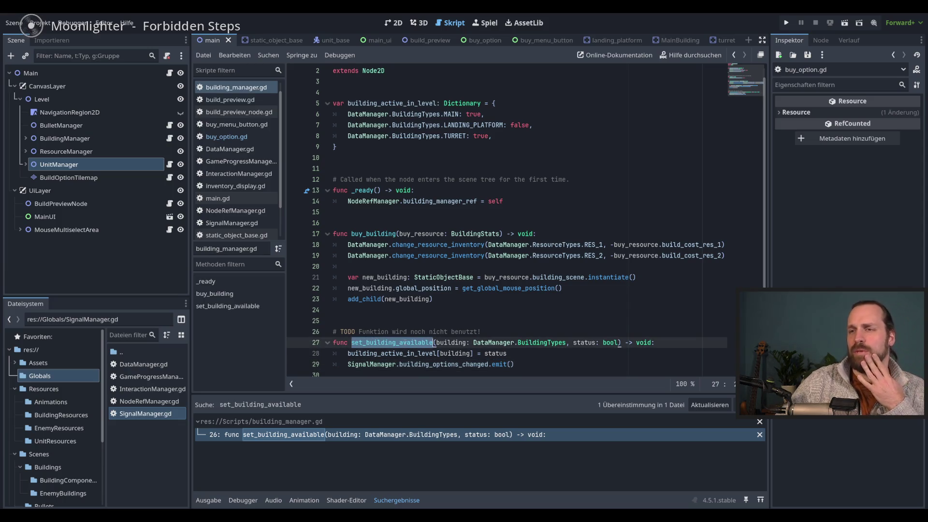
pyautogui.moveTo(465, 351)
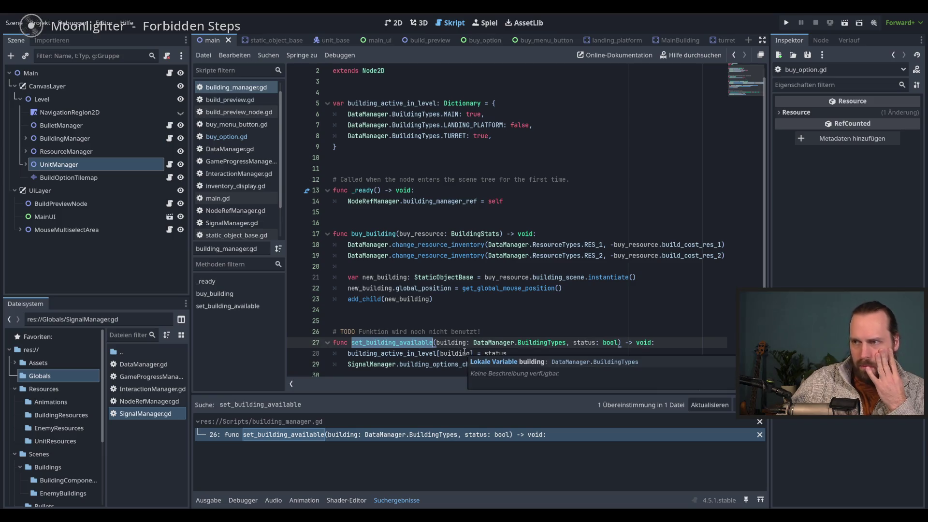
pyautogui.scroll(1, 425, 281)
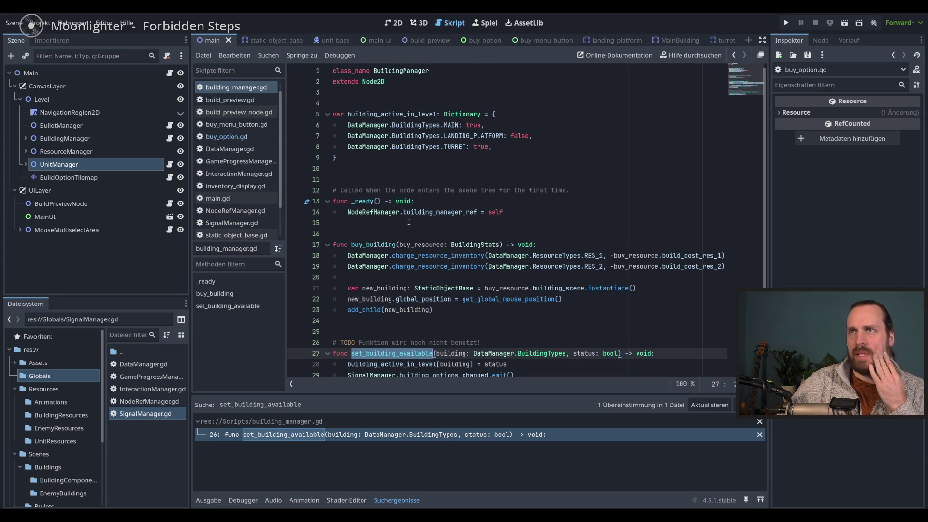
pyautogui.scroll(-1, 346, 185)
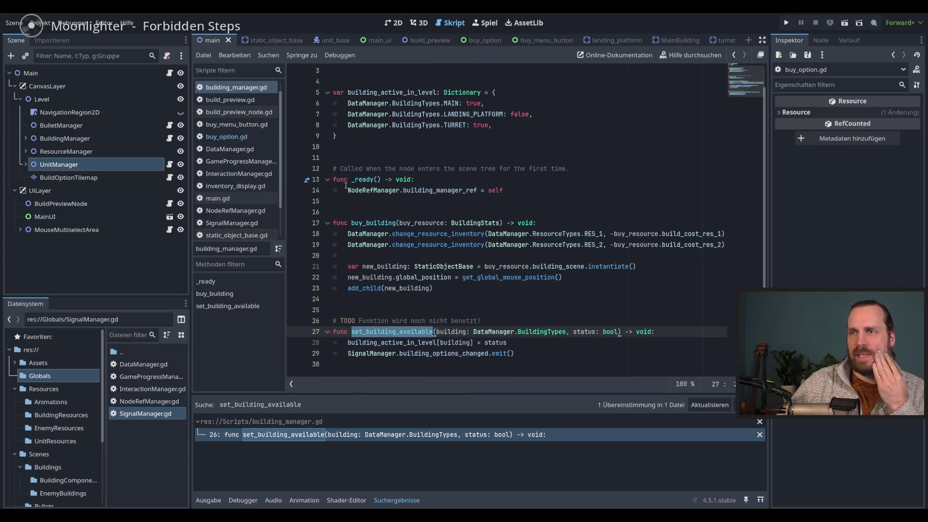
pyautogui.click(554, 339)
pyautogui.click(559, 353)
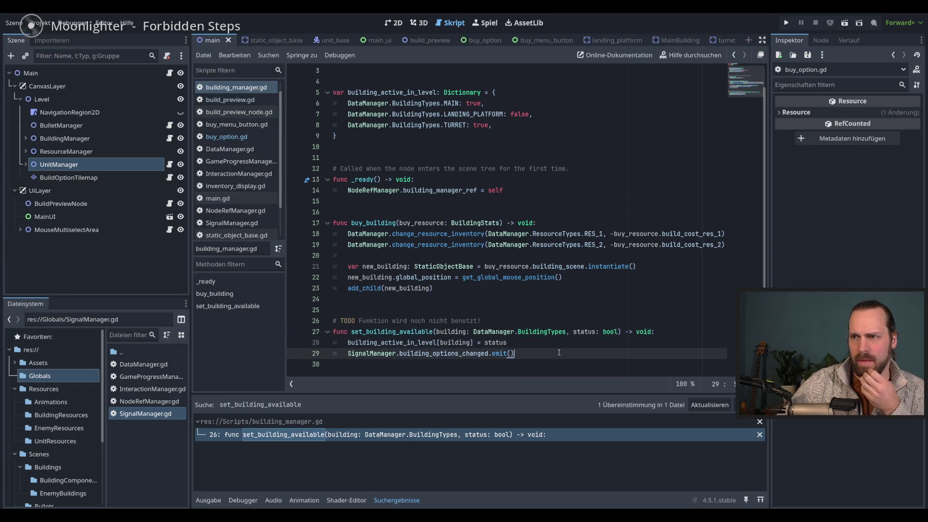
pyautogui.click(381, 346)
pyautogui.doubleClick(387, 343)
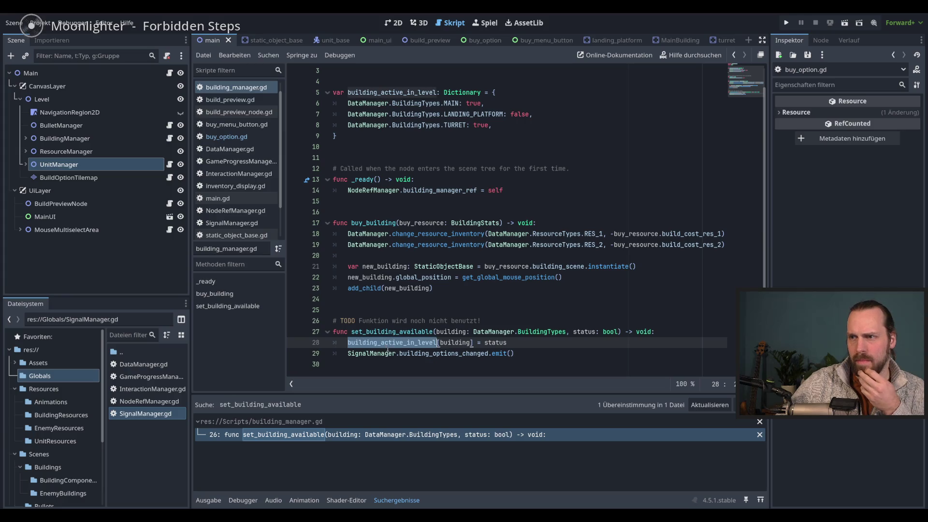
pyautogui.click(530, 346)
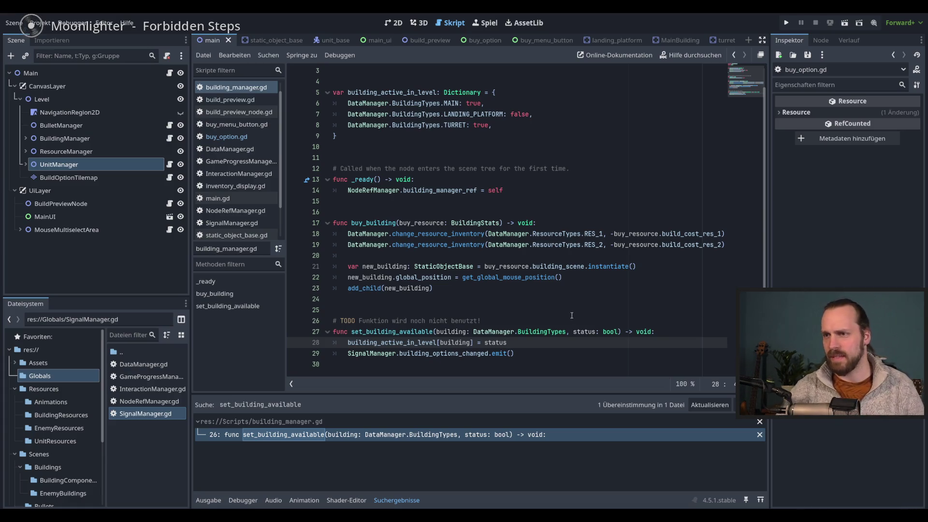
pyautogui.press('F5')
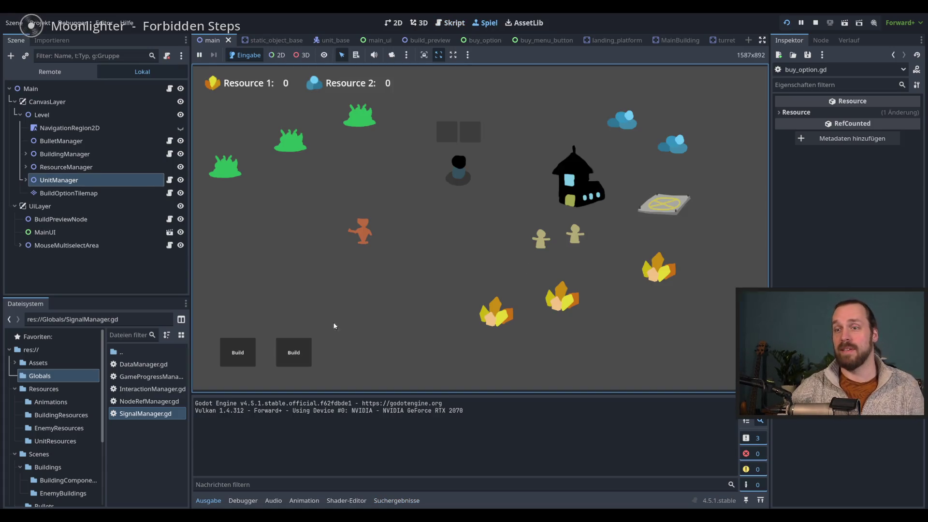
# Place a Laser Turret on the map and buy Workers from the unit menu.
pyautogui.click(237, 352)
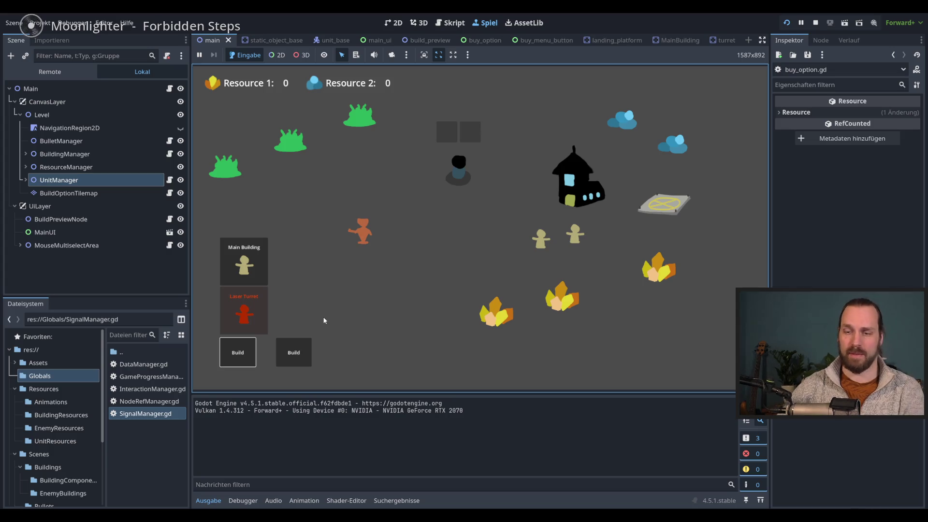
pyautogui.click(244, 312)
pyautogui.click(409, 288)
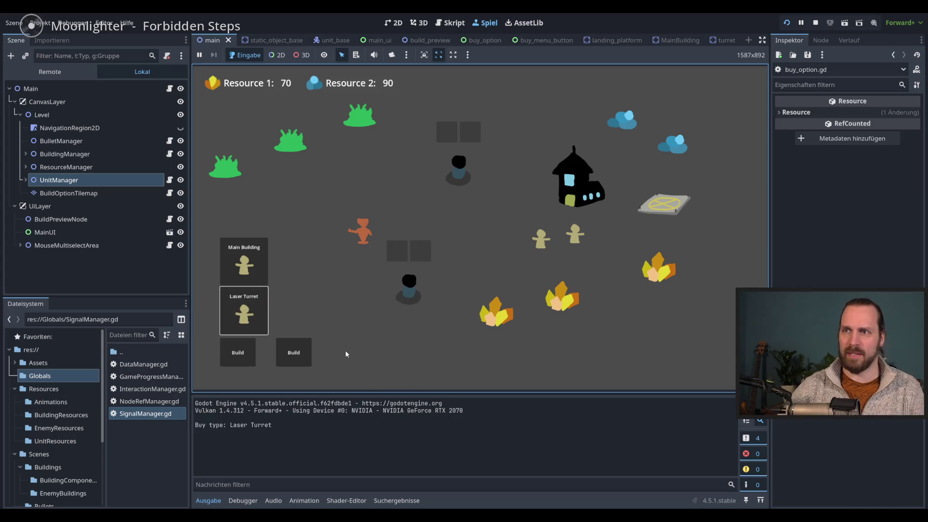
pyautogui.click(302, 351)
pyautogui.click(299, 309)
pyautogui.click(304, 302)
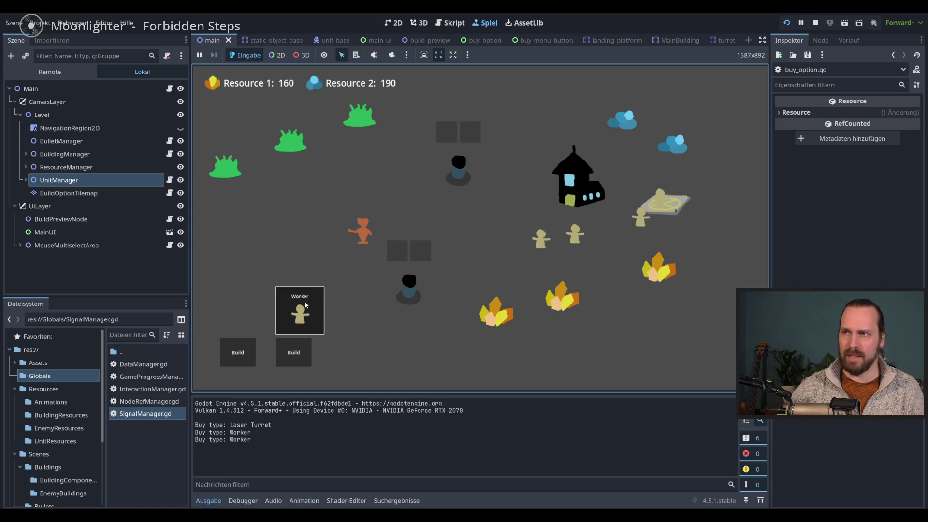
pyautogui.click(305, 301)
pyautogui.click(305, 301)
pyautogui.click(304, 301)
# Stop the game and reopen buy_option.gd.
pyautogui.press('F8')
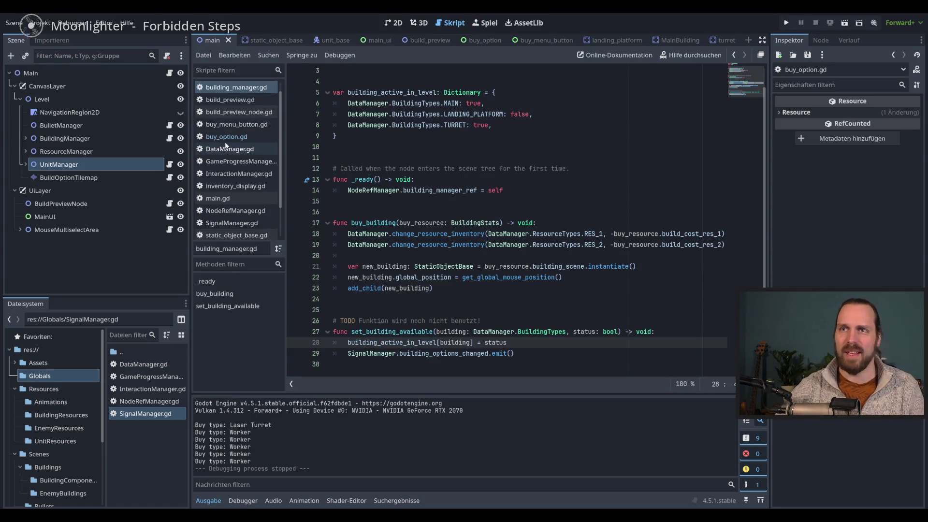
pyautogui.click(226, 137)
pyautogui.scroll(8, 413, 207)
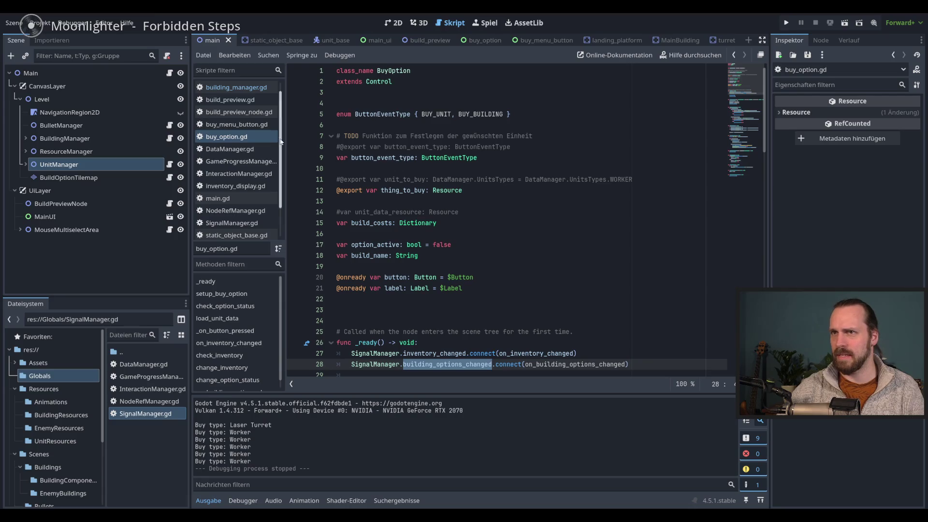
# Set LANDING_PLATFORM to true in building_manager.gd, check unit_manager.gd's COMBAT entry, and rerun the game.
pyautogui.click(236, 88)
pyautogui.click(522, 138)
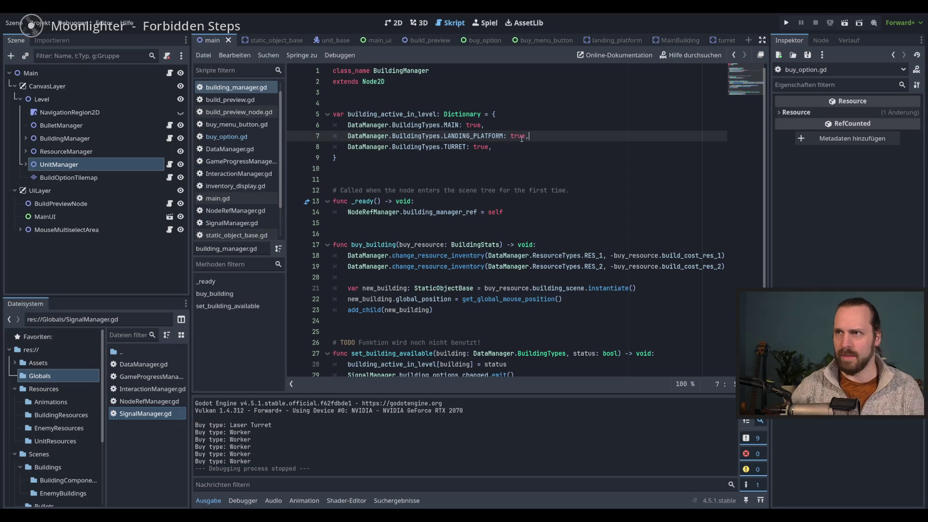
pyautogui.click(244, 99)
pyautogui.click(238, 112)
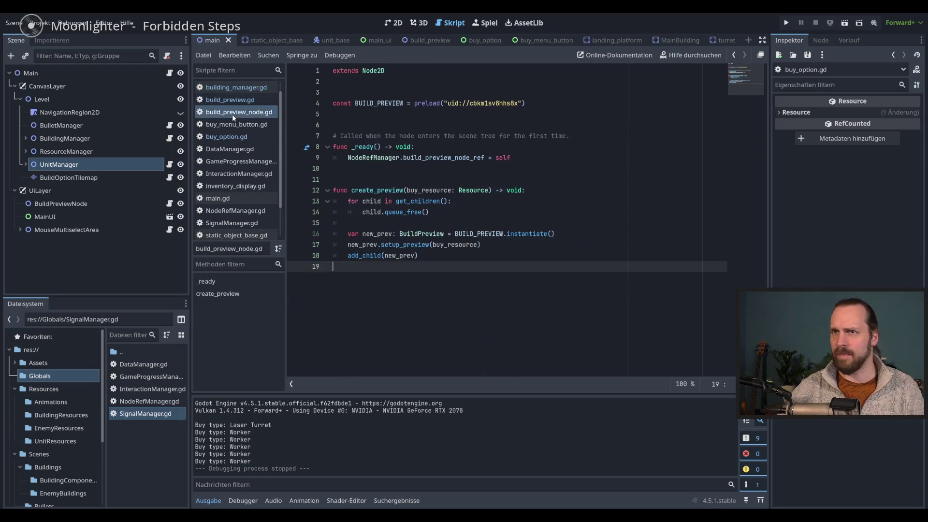
pyautogui.click(236, 137)
pyautogui.click(249, 124)
pyautogui.scroll(-3, 237, 193)
pyautogui.click(234, 220)
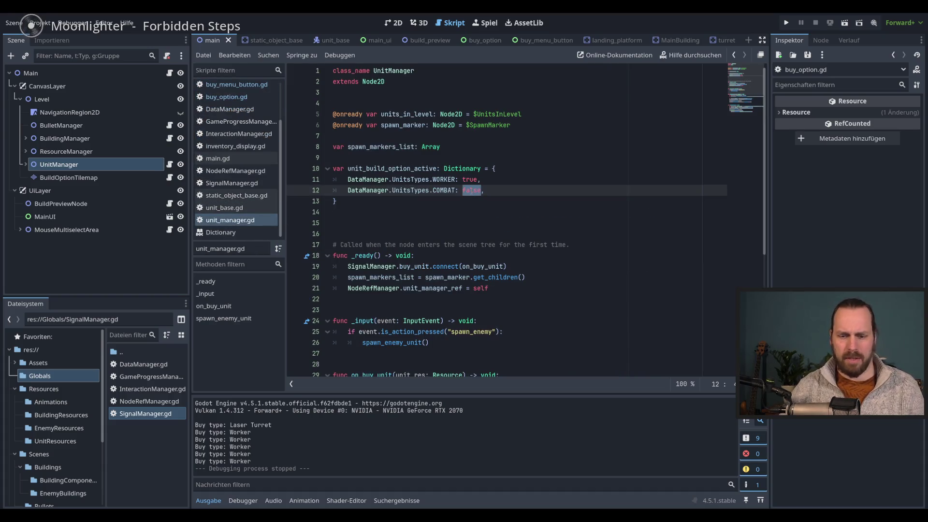
pyautogui.press('F5')
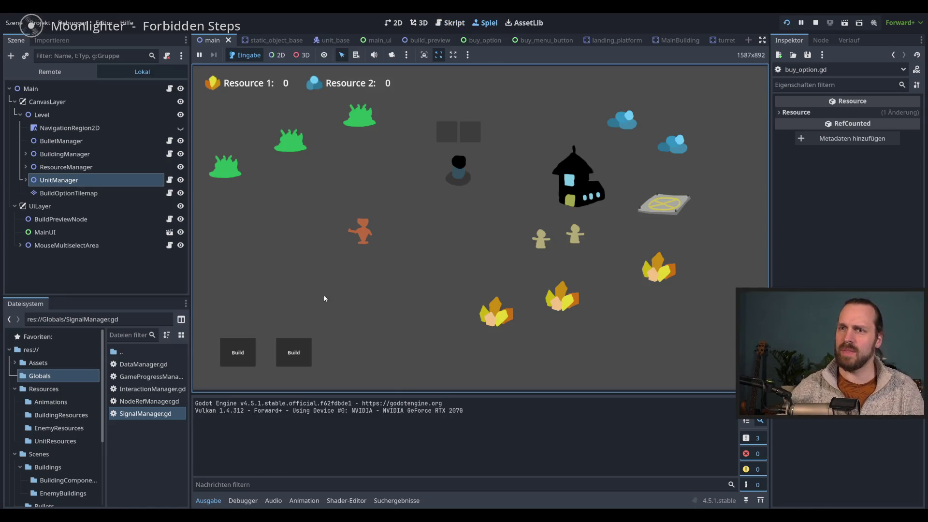
# Send the workers to gather at the crystal piles.
pyautogui.click(237, 353)
pyautogui.click(291, 352)
pyautogui.click(237, 352)
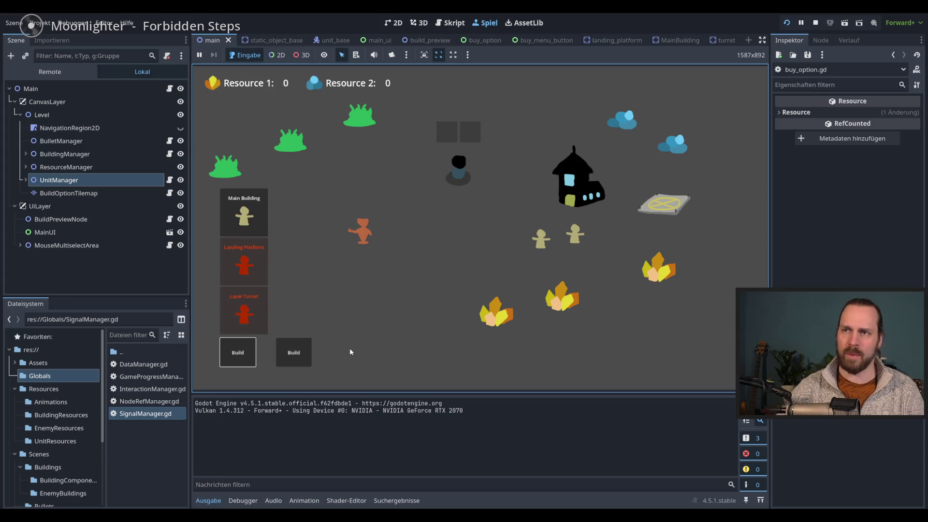
pyautogui.rightClick(496, 311)
pyautogui.rightClick(561, 296)
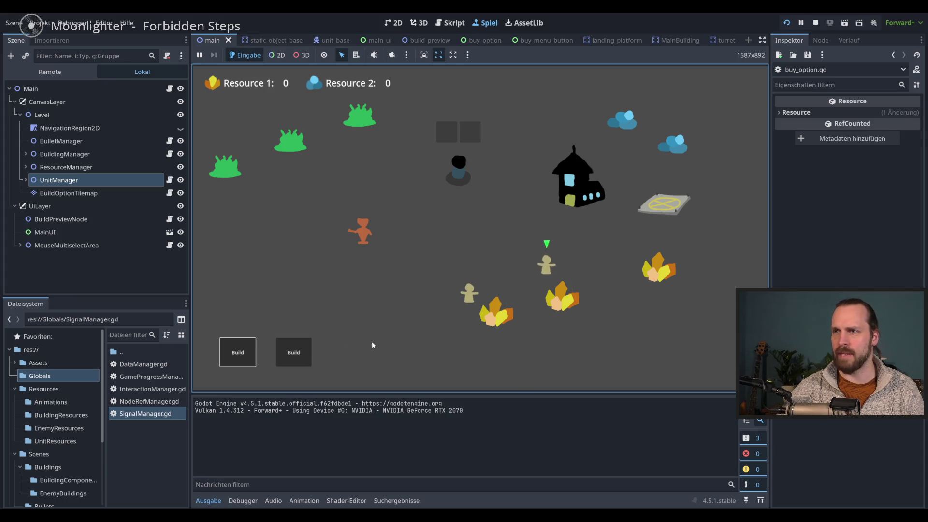
pyautogui.click(294, 353)
# Buy three Workers and a Laser Dude from the unit Build menu.
pyautogui.click(295, 354)
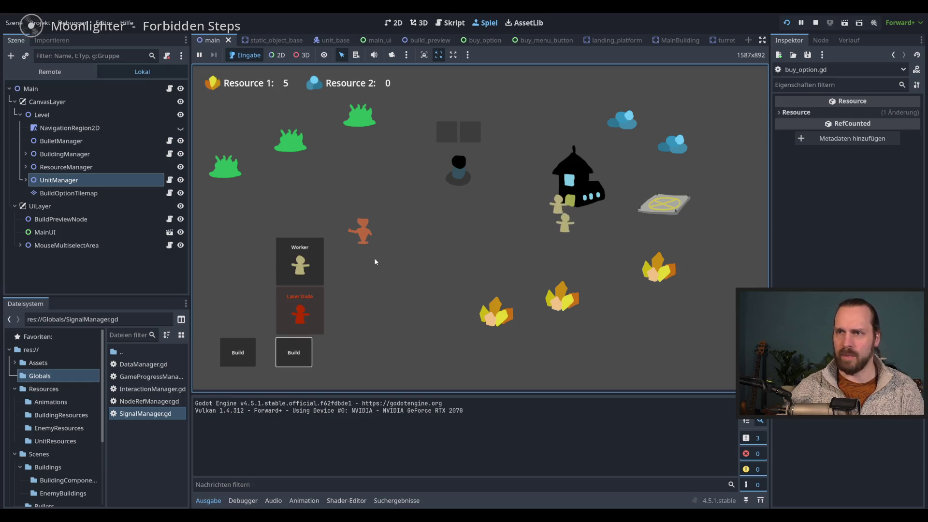
pyautogui.click(299, 261)
pyautogui.click(643, 316)
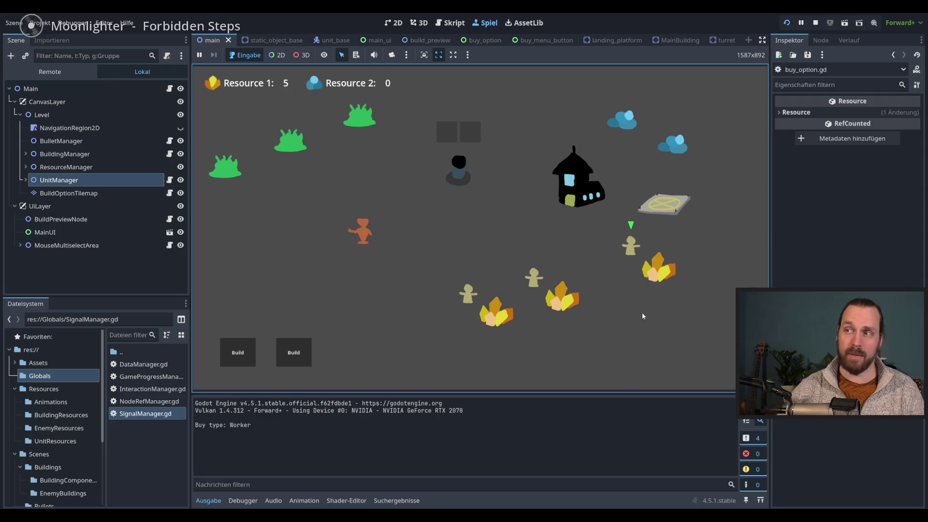
pyautogui.click(293, 354)
pyautogui.click(304, 265)
pyautogui.click(293, 353)
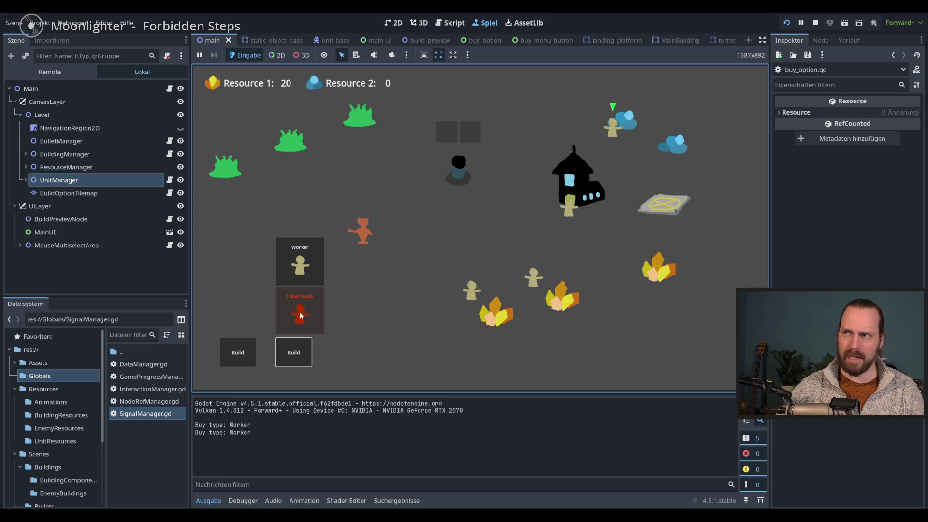
pyautogui.click(300, 265)
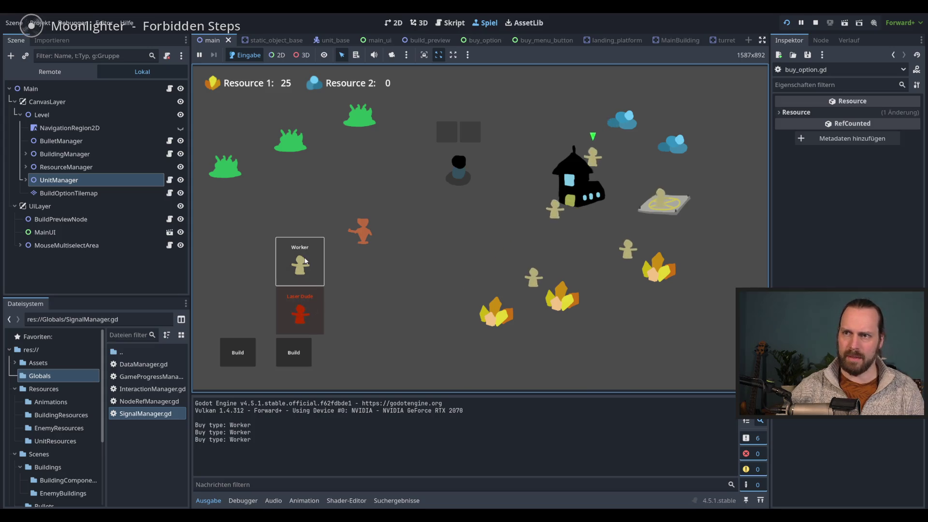
pyautogui.click(300, 311)
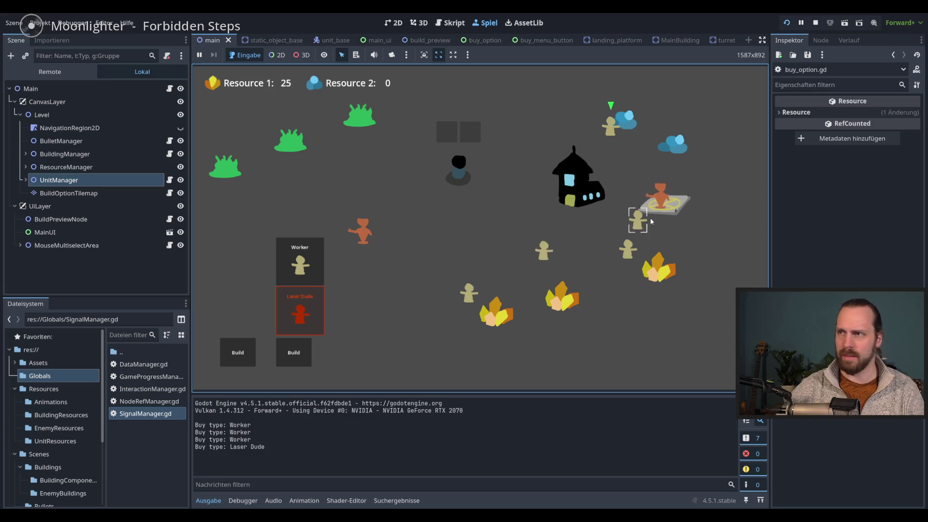
pyautogui.click(523, 199)
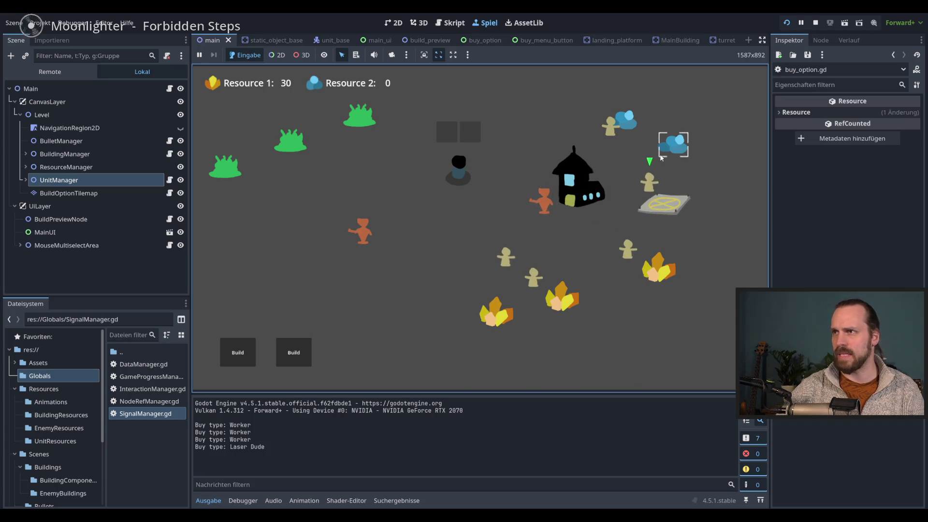
# Buy a Laser Turret and place it on the map.
pyautogui.click(251, 356)
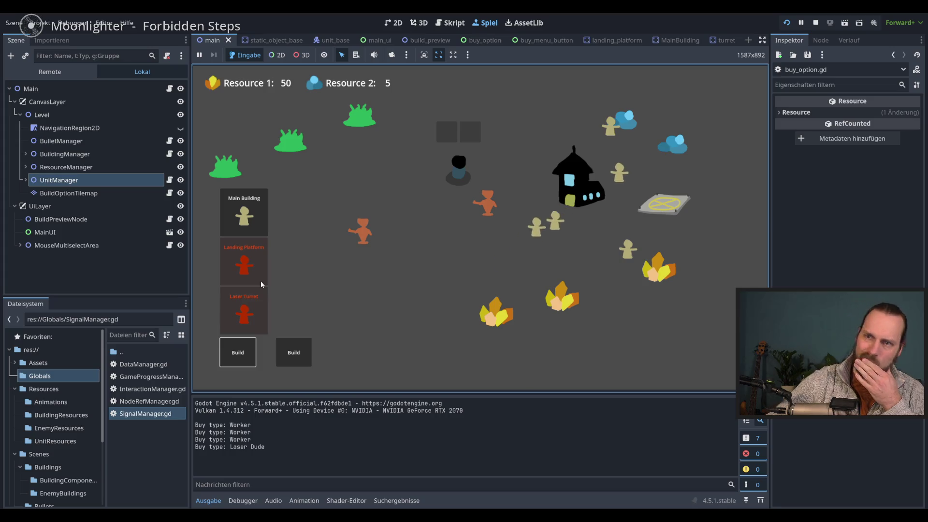
pyautogui.click(246, 326)
pyautogui.click(357, 307)
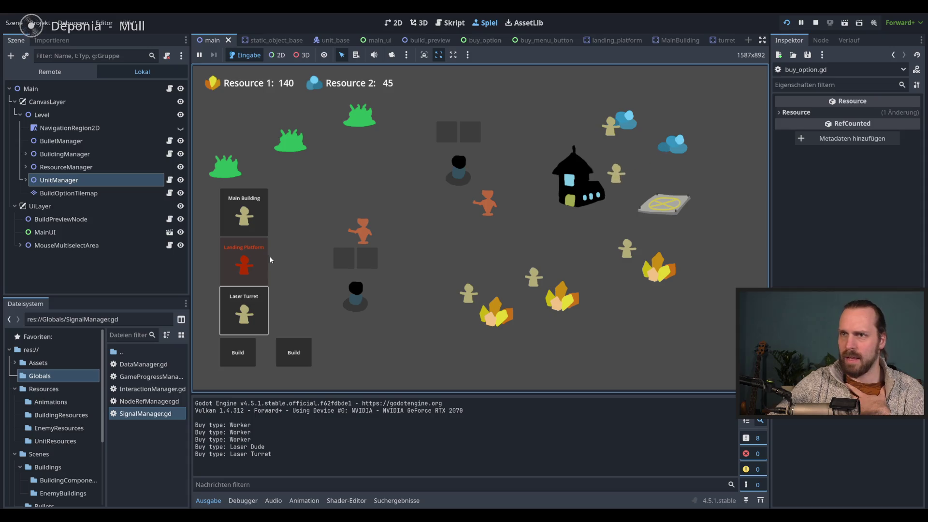
# Place a Landing Platform and select the units around the right platform.
pyautogui.click(249, 272)
pyautogui.click(420, 288)
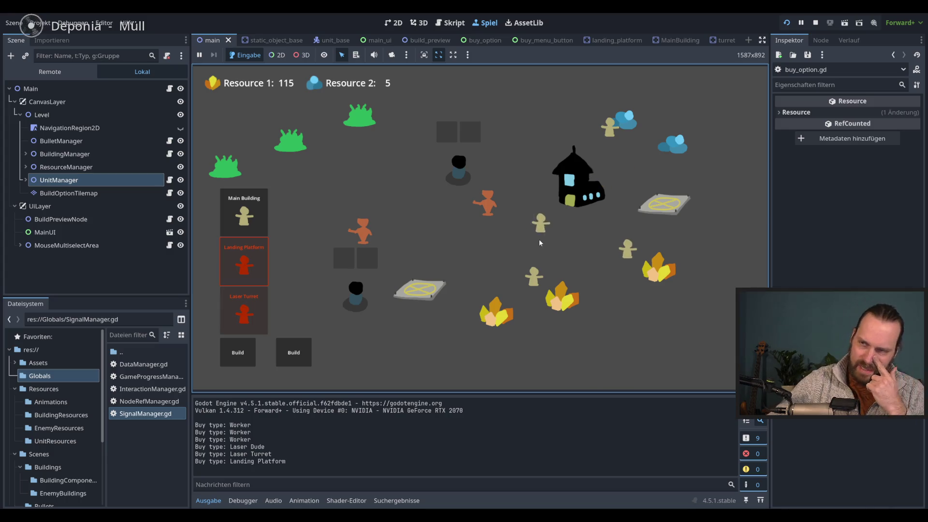
pyautogui.moveTo(656, 193)
pyautogui.mouseDown()
pyautogui.moveTo(711, 223)
pyautogui.moveTo(686, 225)
pyautogui.mouseUp()
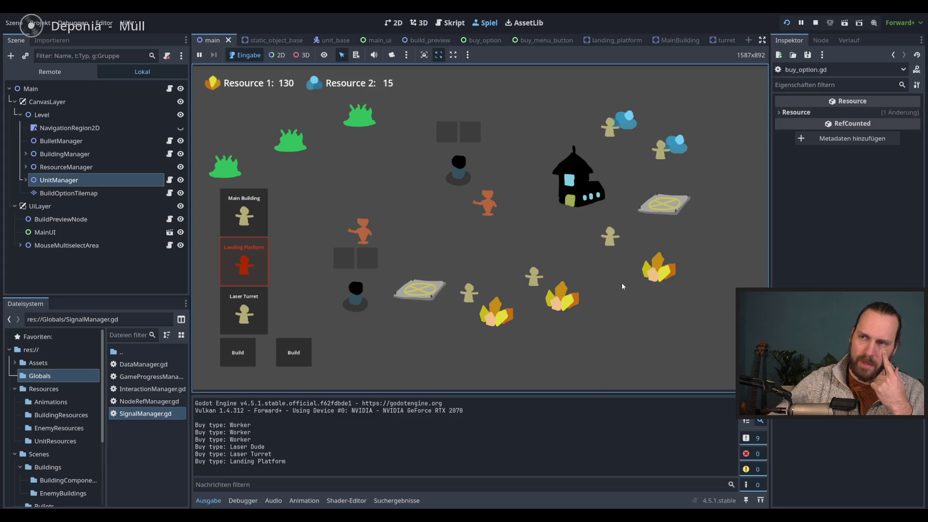
# Buy more Workers and two Laser Dudes from the unit Build menu.
pyautogui.click(293, 353)
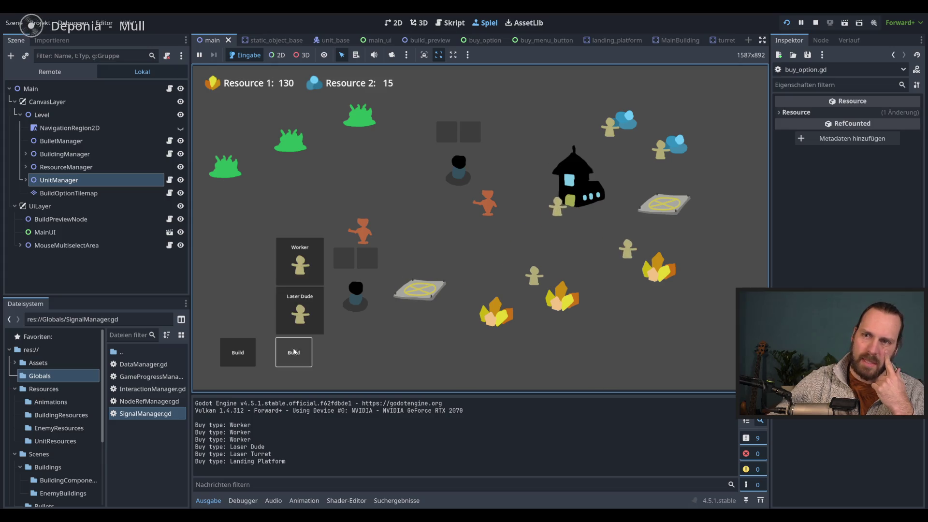
pyautogui.moveTo(701, 234); pyautogui.dragTo(632, 182)
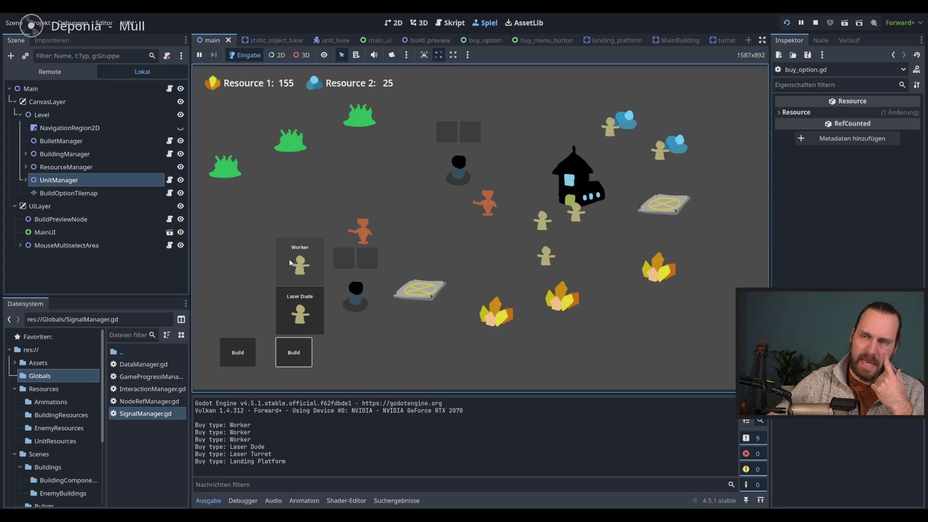
pyautogui.click(300, 270)
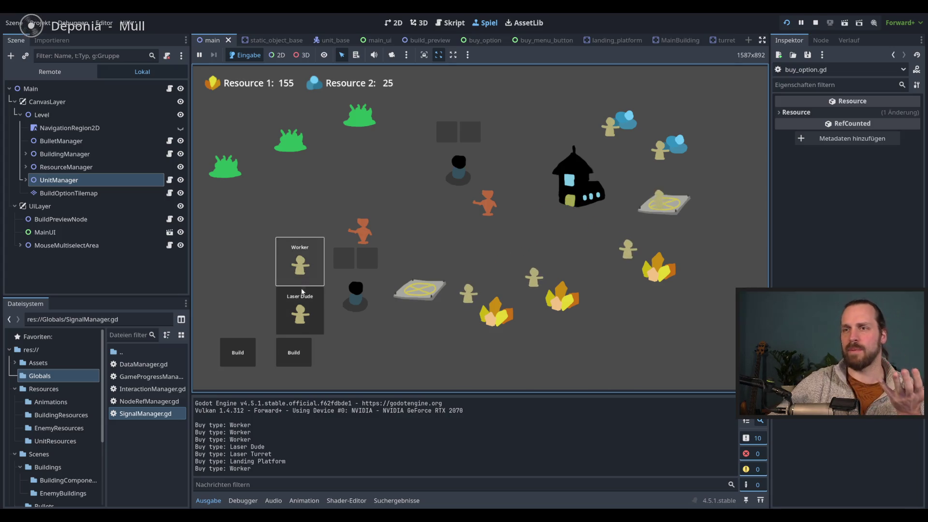
pyautogui.click(299, 311)
pyautogui.click(299, 265)
pyautogui.click(299, 312)
pyautogui.click(300, 265)
pyautogui.click(299, 265)
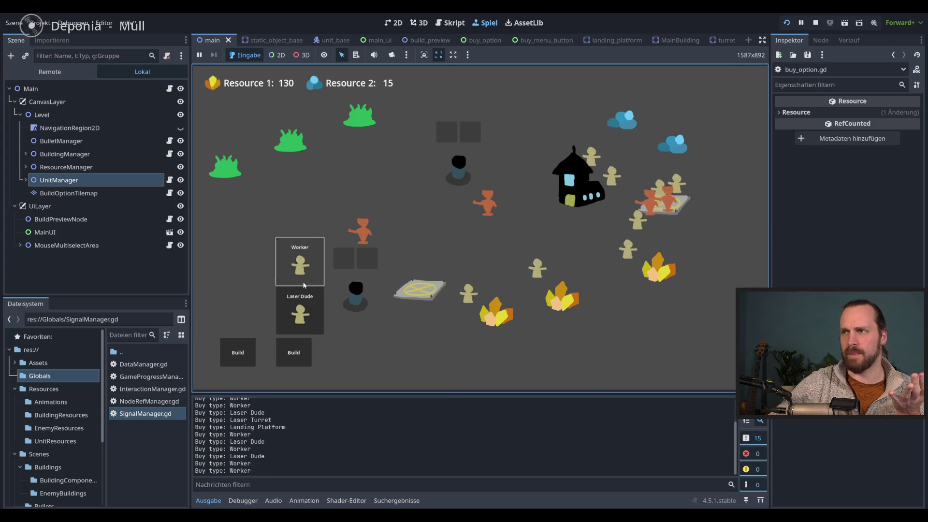
pyautogui.click(625, 168)
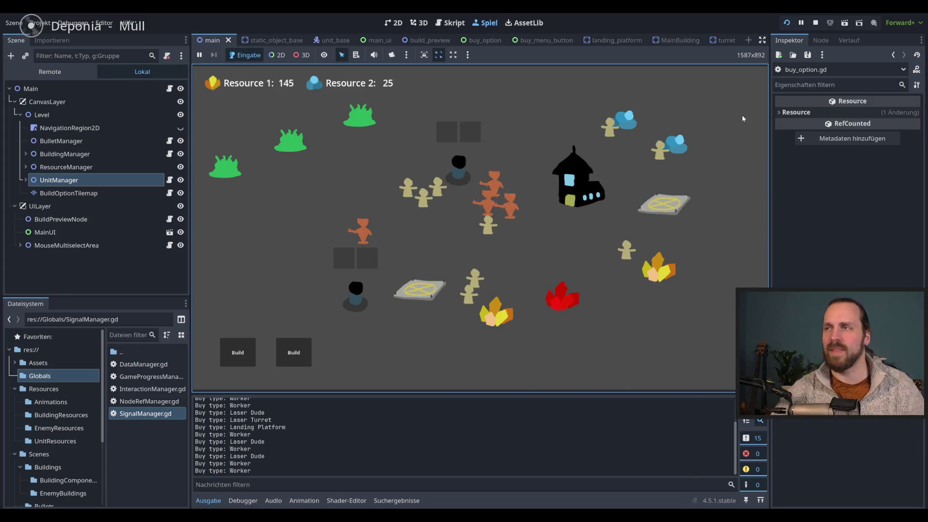
pyautogui.click(665, 156)
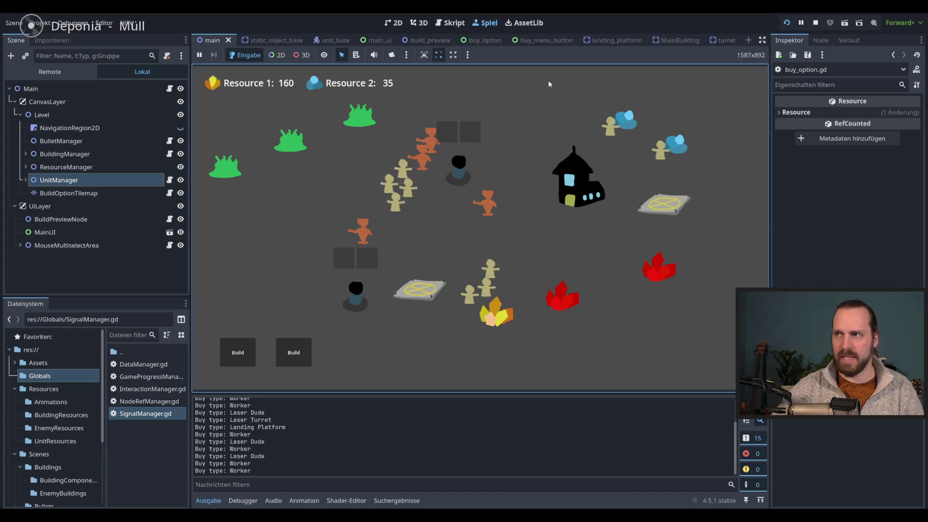
# Spread the workers across the gold and blue resources to gather.
pyautogui.doubleClick(394, 186)
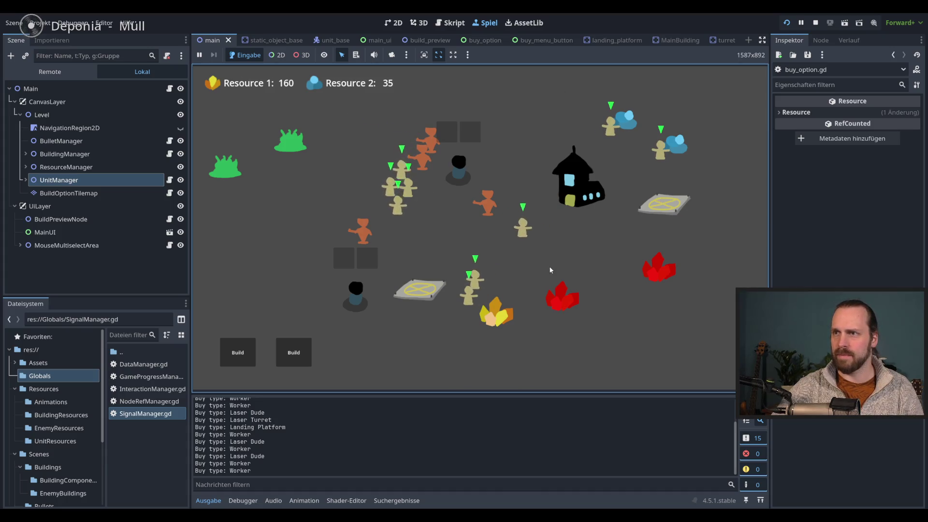
pyautogui.rightClick(561, 295)
pyautogui.rightClick(495, 310)
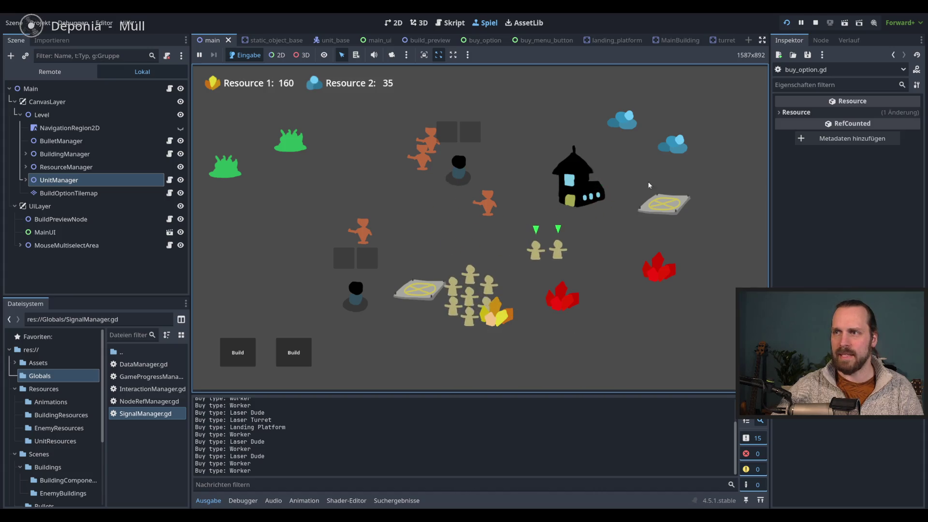
pyautogui.click(466, 271)
pyautogui.rightClick(621, 119)
pyautogui.click(505, 268)
pyautogui.click(480, 282)
pyautogui.rightClick(546, 271)
pyautogui.click(469, 293)
pyautogui.rightClick(502, 258)
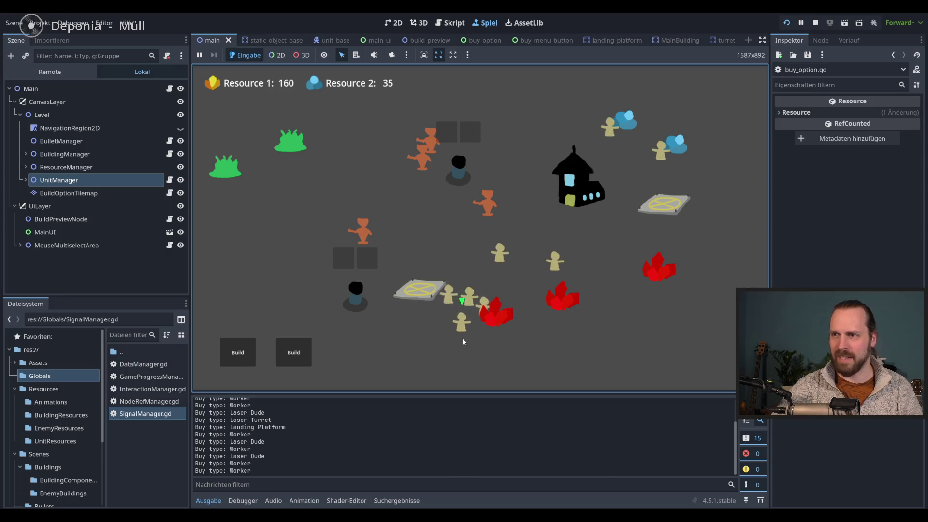
pyautogui.rightClick(526, 281)
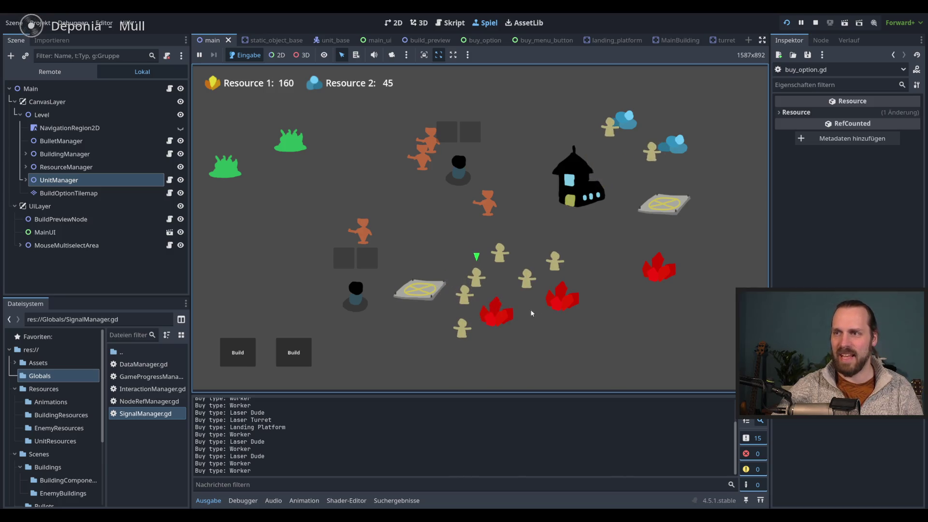
pyautogui.click(421, 156)
# Send the orange Laser Dudes to attack the green blobs.
pyautogui.rightClick(382, 164)
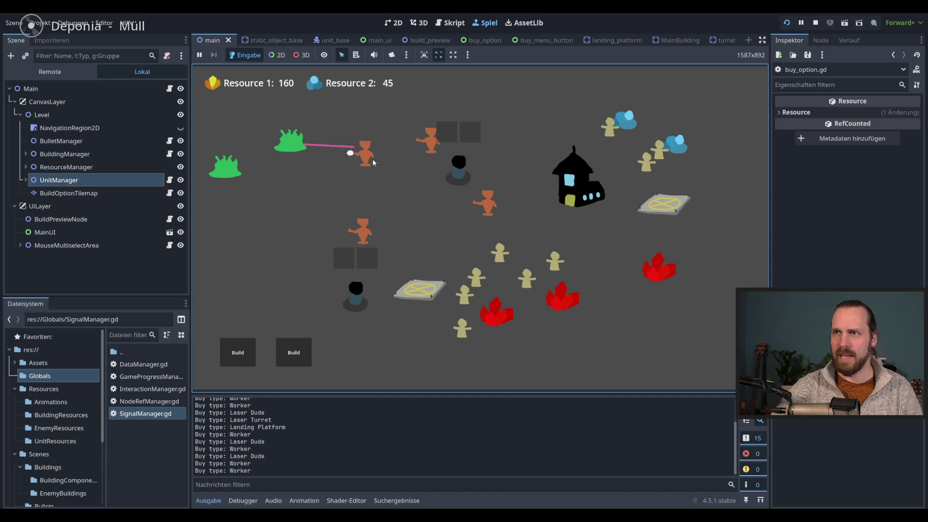
pyautogui.doubleClick(357, 159)
pyautogui.rightClick(317, 186)
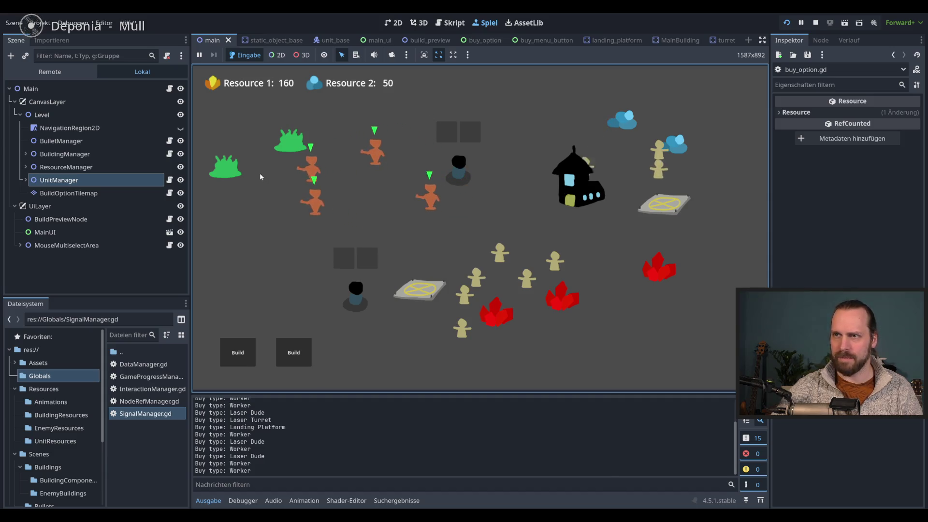
pyautogui.click(389, 227)
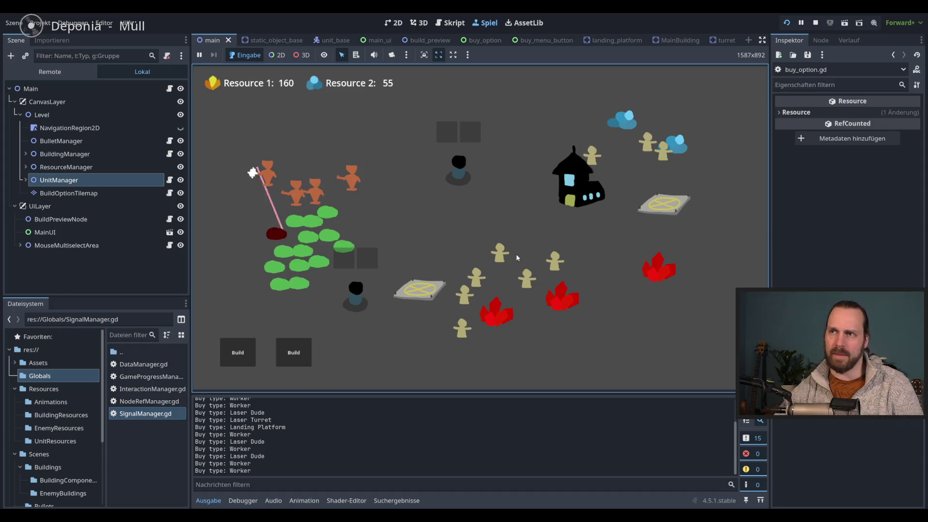
# Buy four more Laser Dudes.
pyautogui.click(310, 340)
pyautogui.click(309, 307)
pyautogui.click(310, 308)
pyautogui.click(310, 308)
pyautogui.click(309, 307)
pyautogui.click(310, 308)
pyautogui.click(309, 308)
pyautogui.click(309, 307)
pyautogui.click(310, 308)
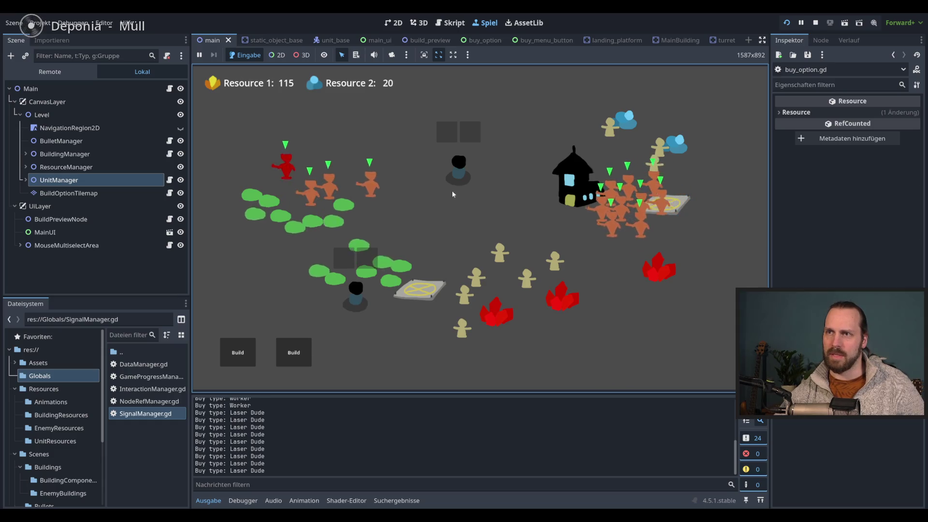
pyautogui.click(281, 369)
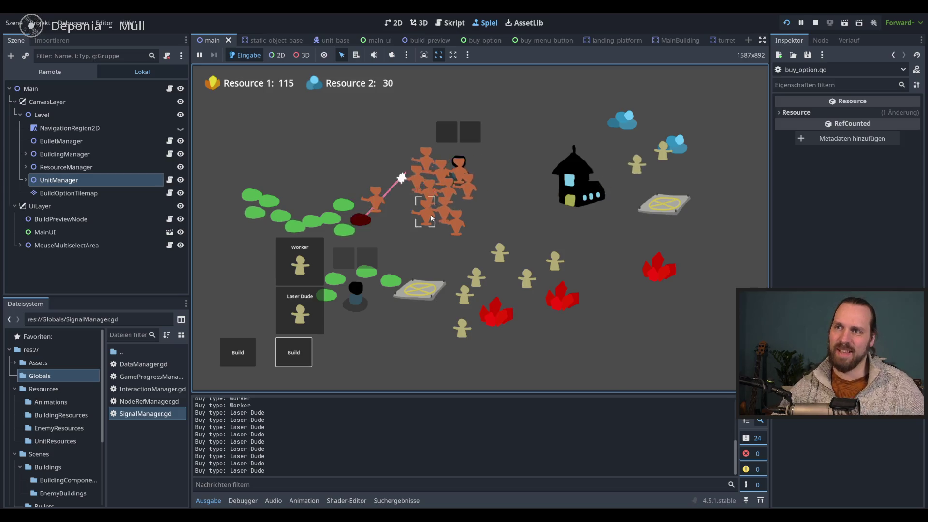
# Move the Laser Dude groups toward the lower-left blobs, then near the house.
pyautogui.moveTo(394, 145); pyautogui.dragTo(416, 248)
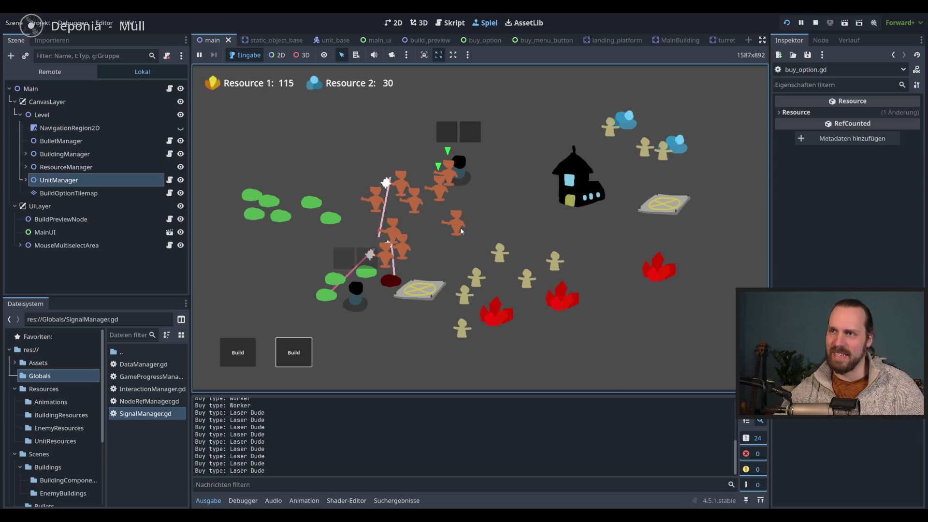
pyautogui.rightClick(355, 303)
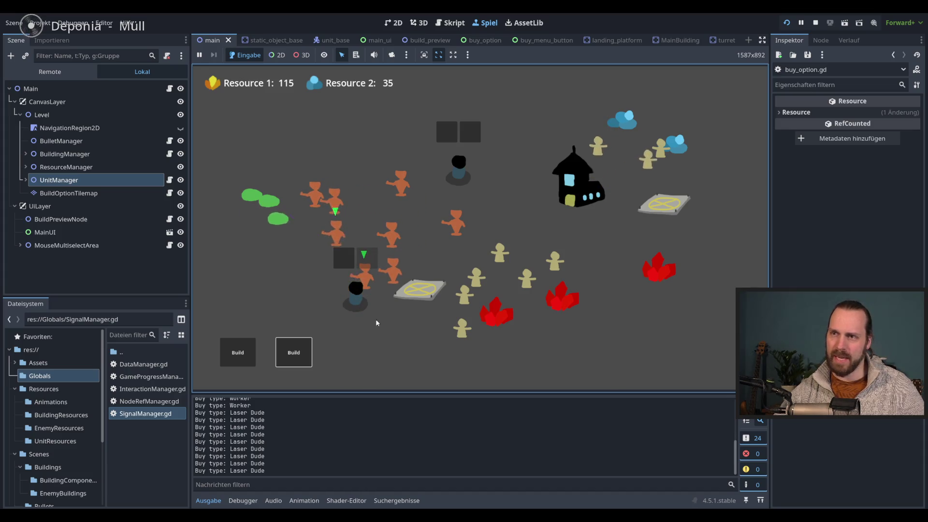
pyautogui.moveTo(371, 173); pyautogui.dragTo(459, 239)
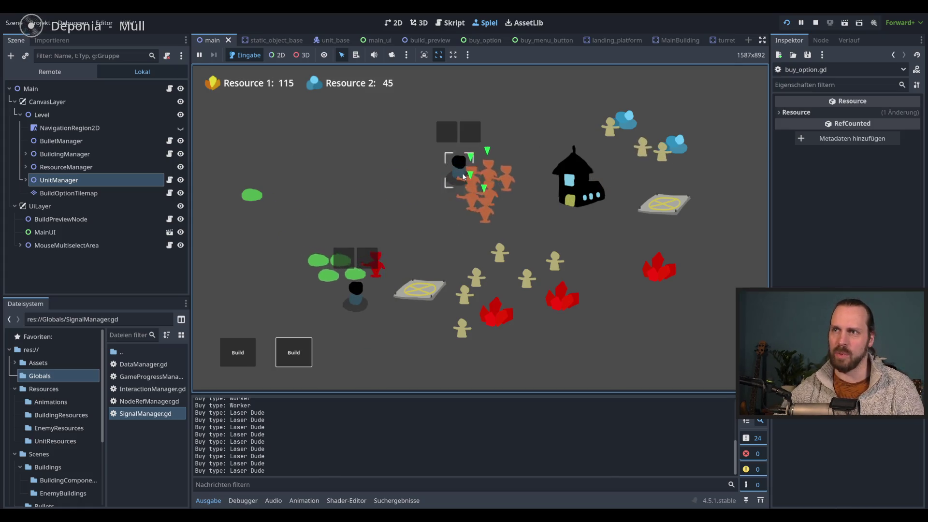
pyautogui.rightClick(587, 129)
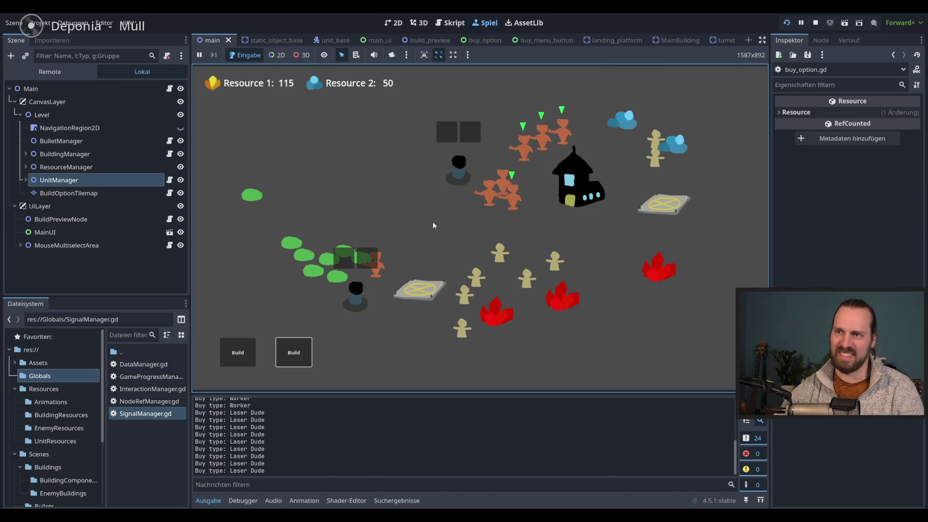
pyautogui.hotkey('ctrl', 'a')
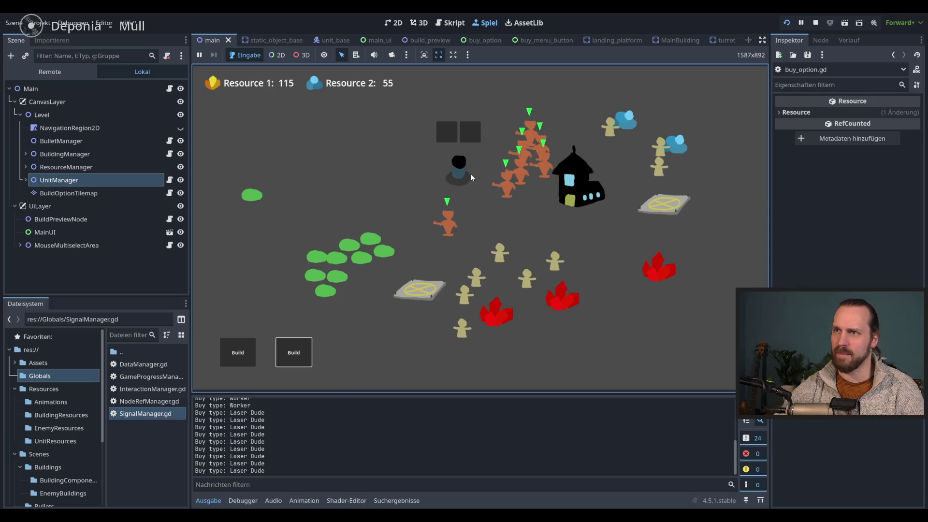
pyautogui.rightClick(529, 175)
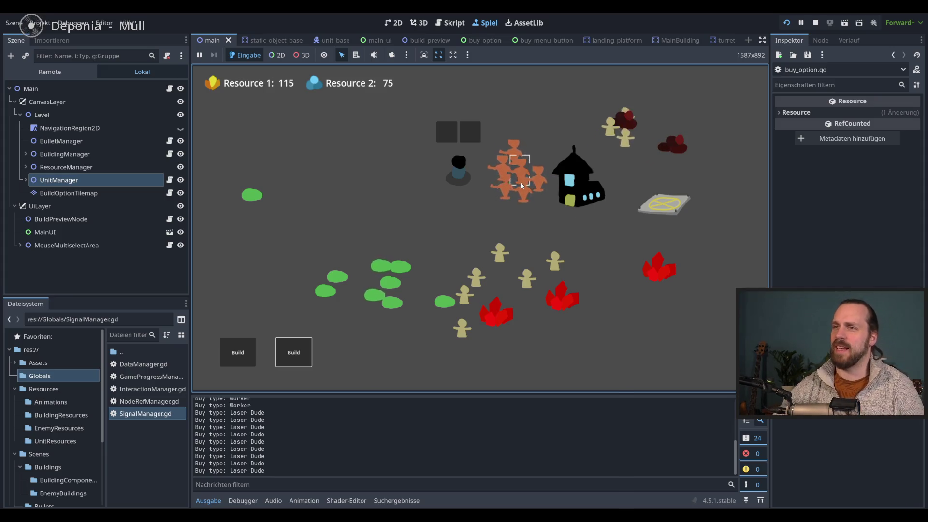
# Attack the remaining green blobs at the lower left, then stop the game.
pyautogui.moveTo(473, 233); pyautogui.dragTo(556, 137)
pyautogui.rightClick(460, 244)
pyautogui.rightClick(415, 191)
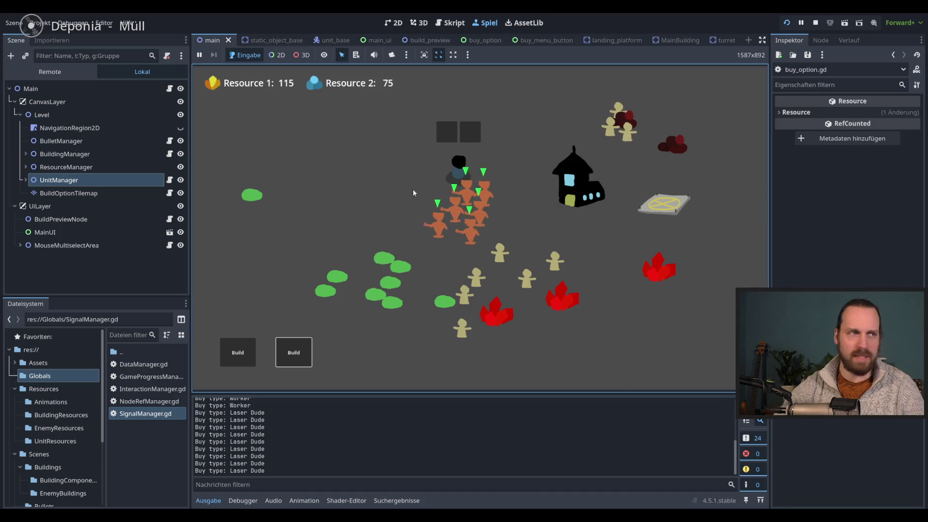
pyautogui.rightClick(401, 266)
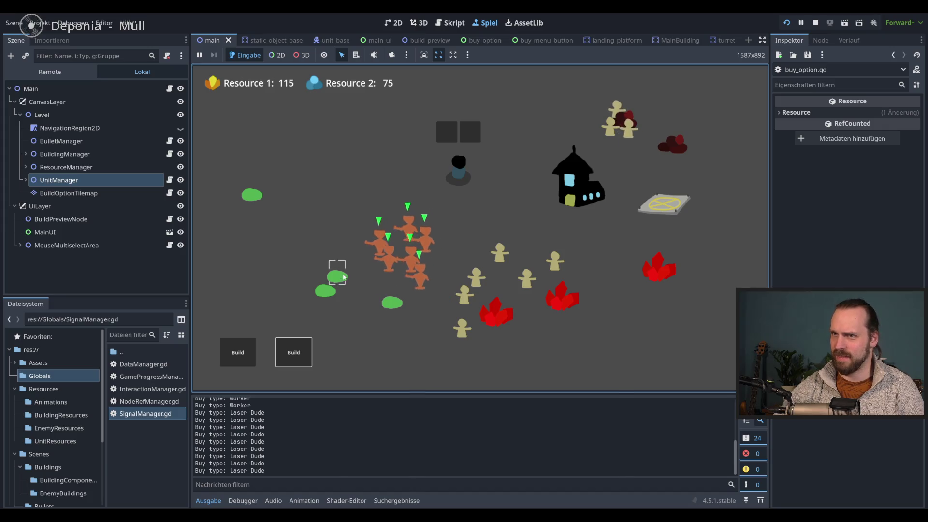
pyautogui.rightClick(325, 289)
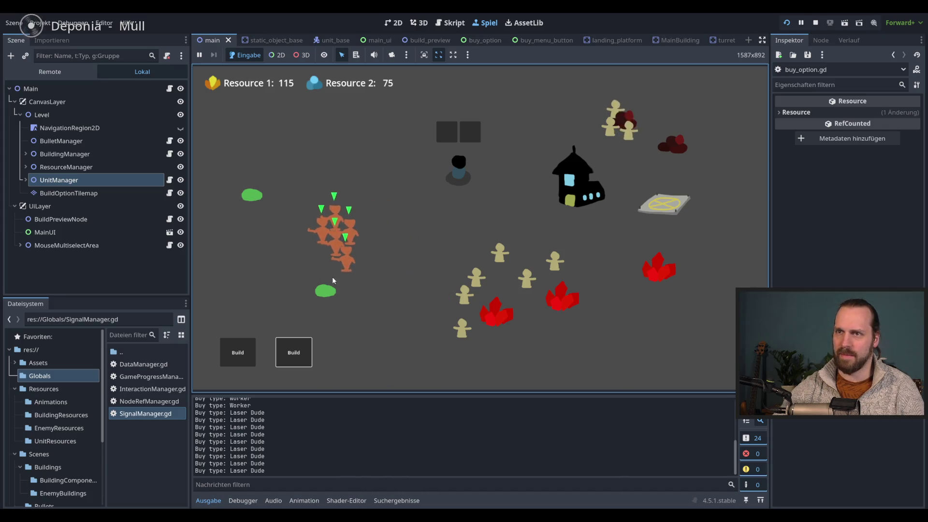
pyautogui.rightClick(458, 222)
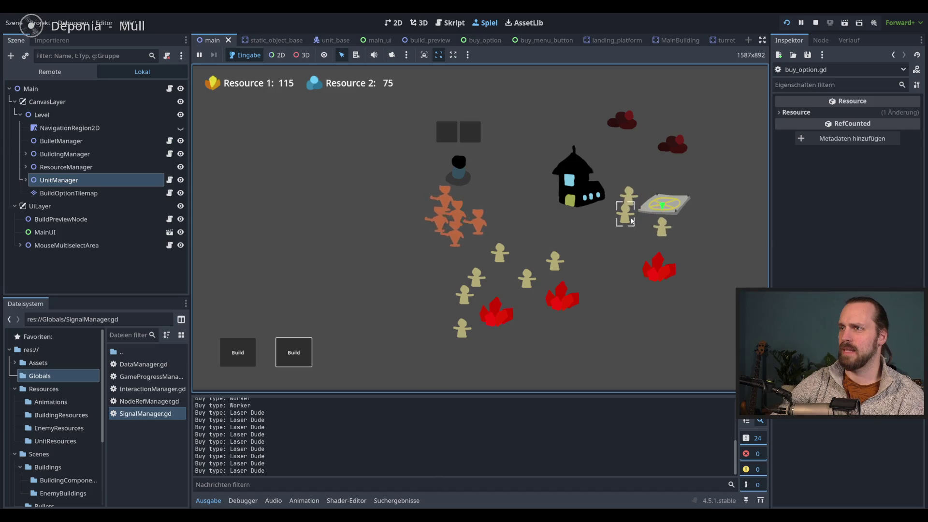
pyautogui.doubleClick(457, 231)
pyautogui.rightClick(385, 280)
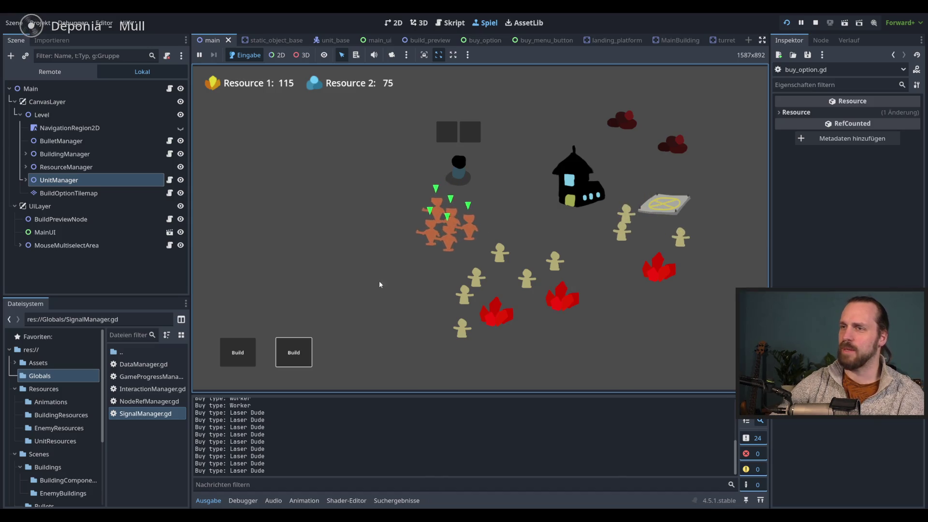
pyautogui.press('F8')
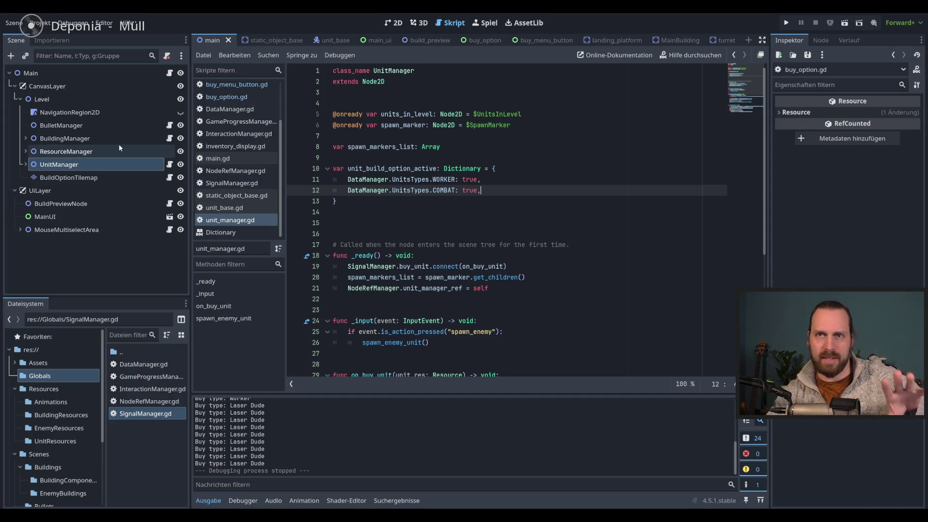
# Inspect the BulletManager, Level and BuildingManager nodes, then open building_manager.gd.
pyautogui.click(119, 126)
pyautogui.click(53, 100)
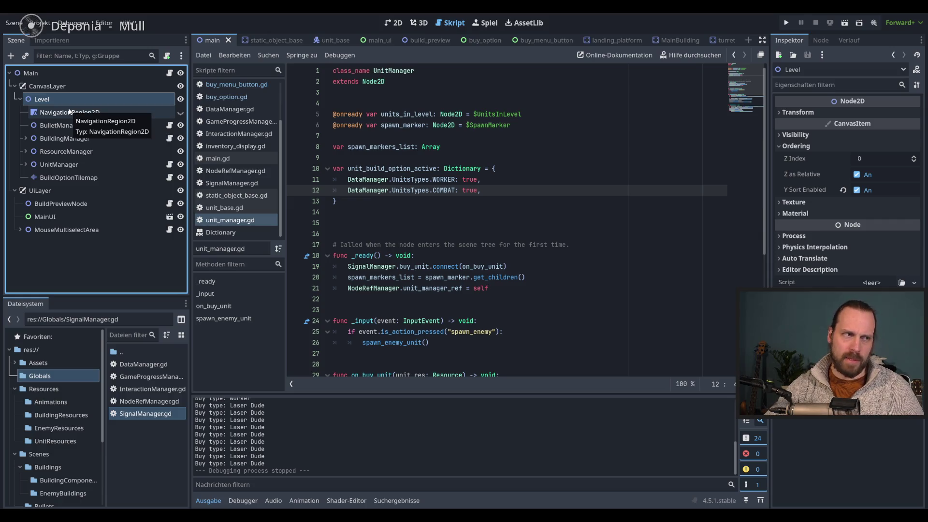
pyautogui.click(560, 269)
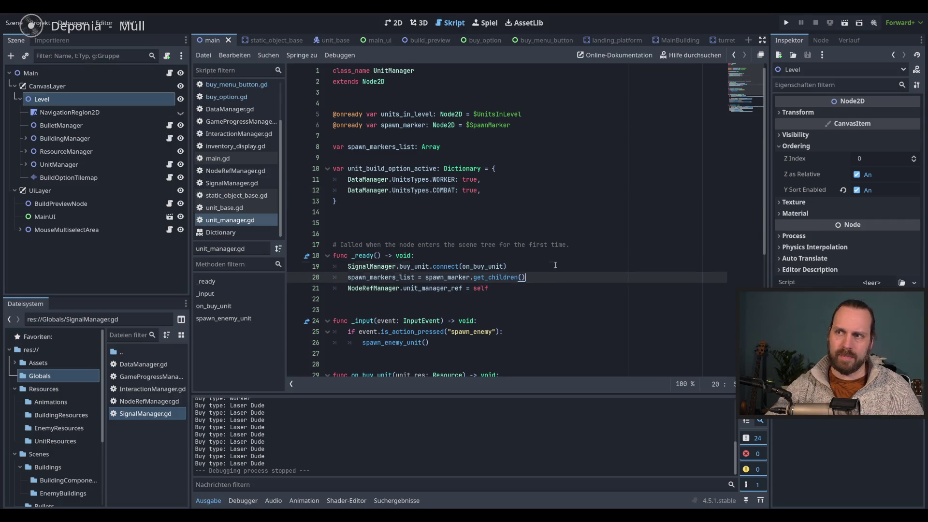
pyautogui.click(90, 138)
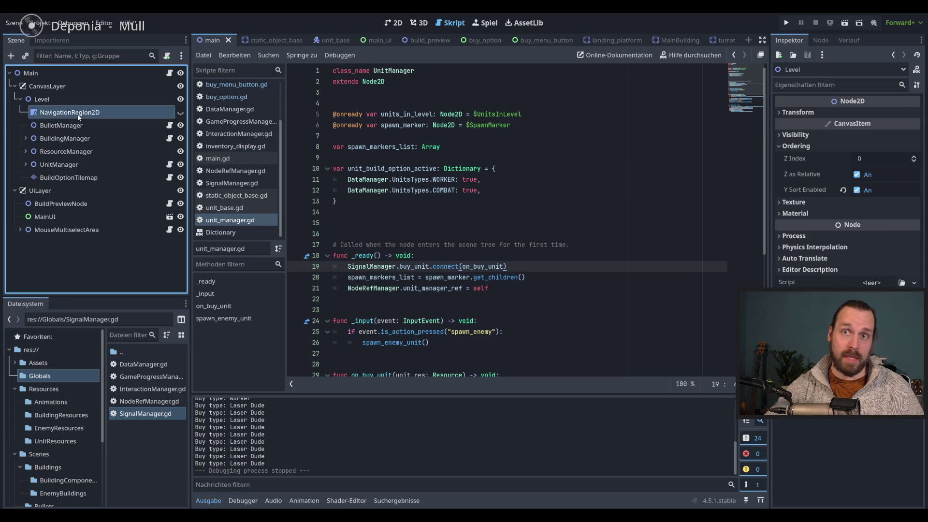
pyautogui.click(171, 139)
# Highlight the MAIN, LANDING_PLATFORM and TURRET entries set to true, then check UnitManager and BulletManager.
pyautogui.moveTo(467, 125); pyautogui.dragTo(486, 146)
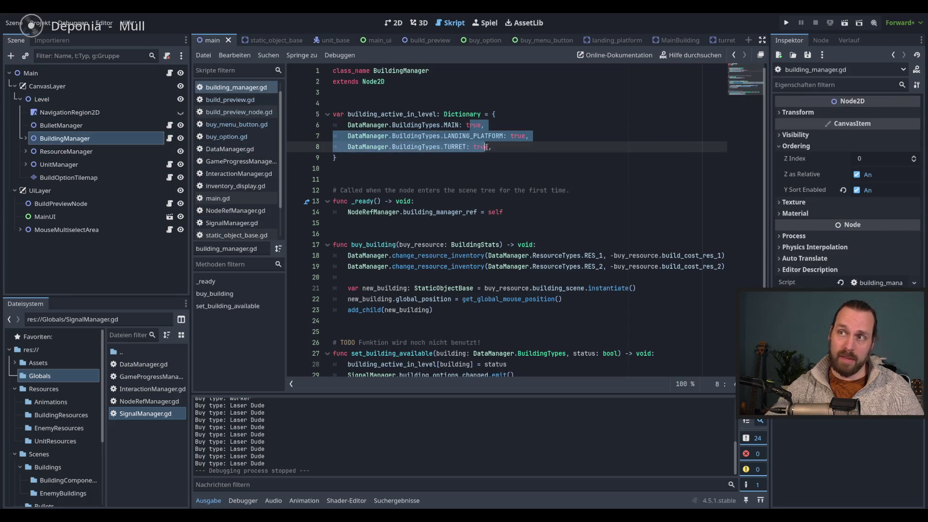
pyautogui.click(512, 147)
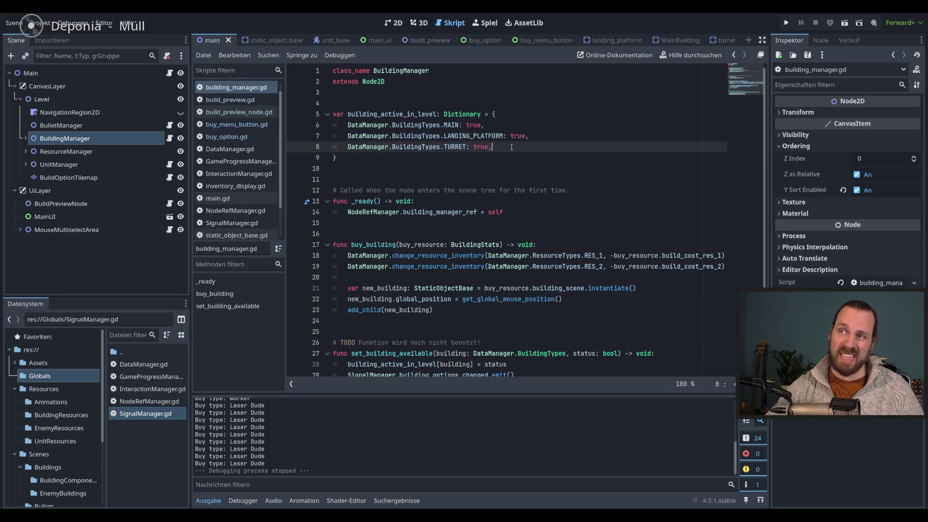
pyautogui.click(106, 167)
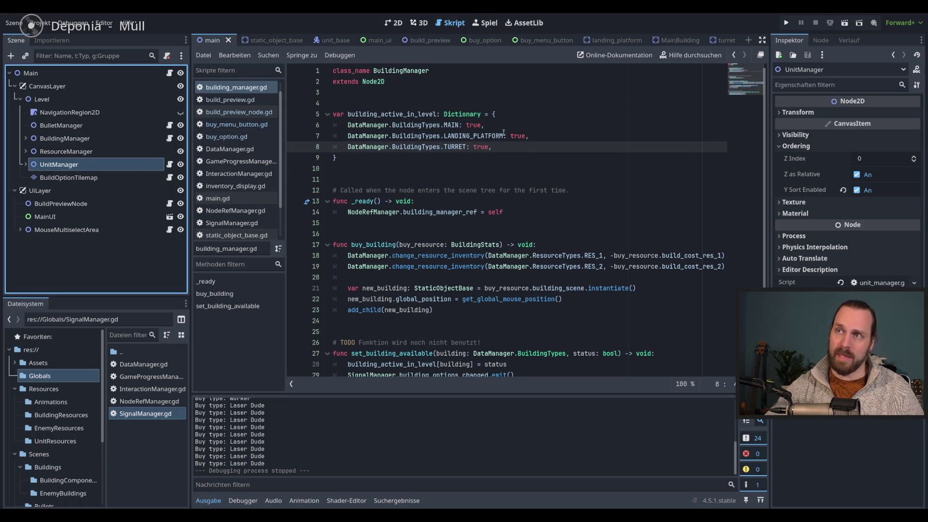
pyautogui.click(59, 127)
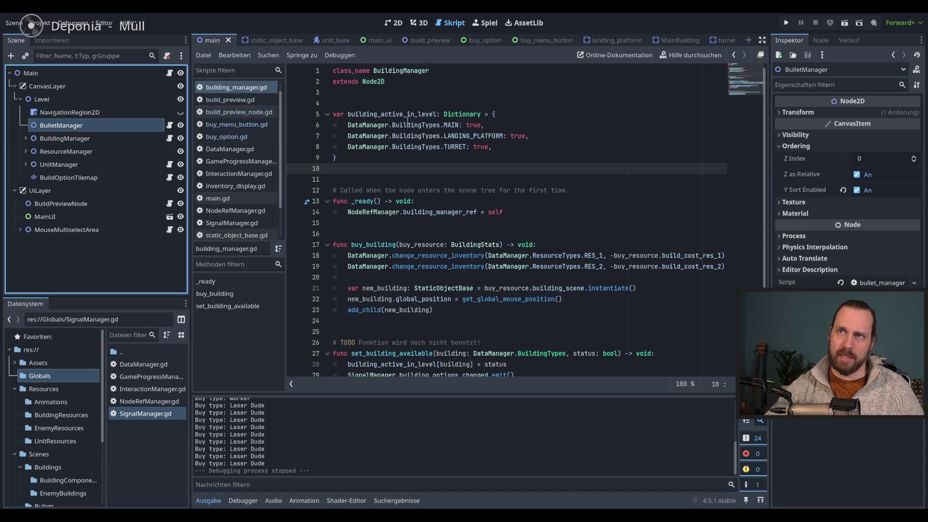
pyautogui.click(536, 214)
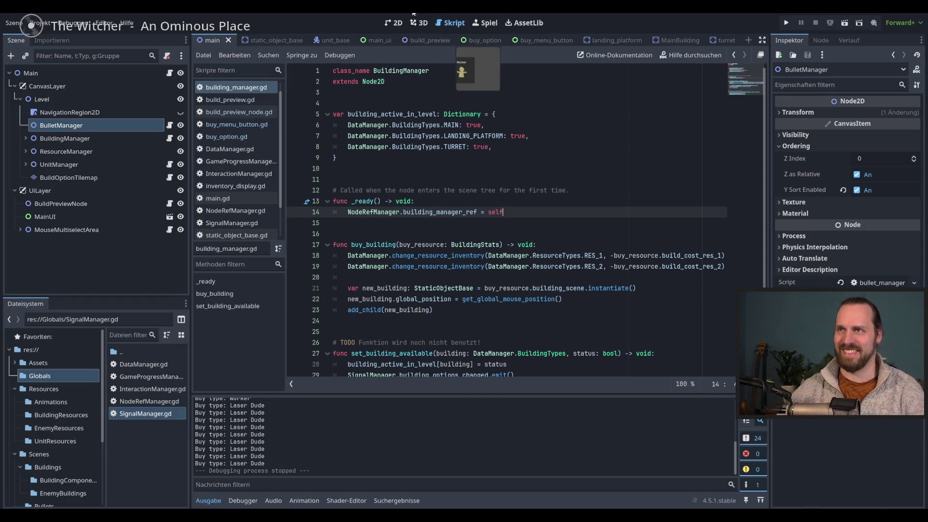
# Return to the 2D editor and frame the main scene's level with its buildings and Build buttons.
pyautogui.click(394, 22)
pyautogui.moveTo(584, 238)
pyautogui.mouseDown()
pyautogui.moveTo(476, 259)
pyautogui.moveTo(479, 283)
pyautogui.mouseUp()
pyautogui.scroll(1, 494, 253)
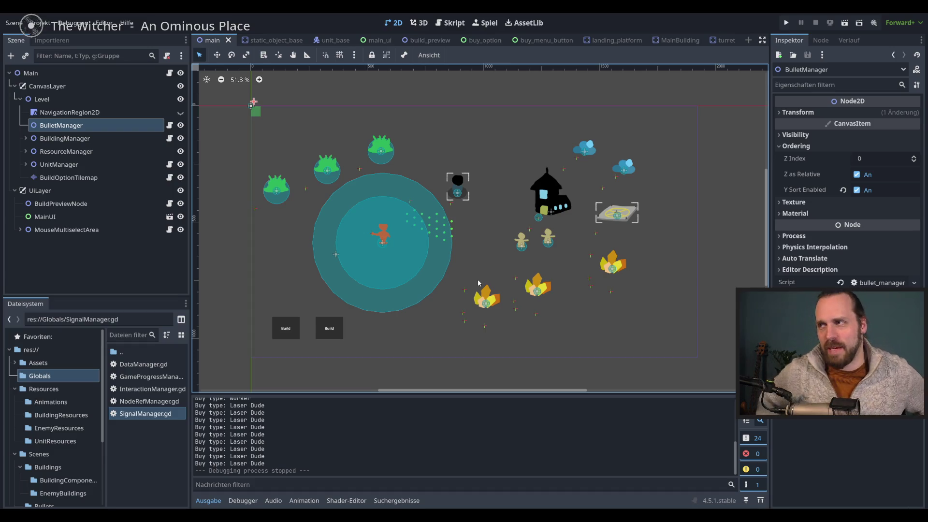
pyautogui.moveTo(489, 257); pyautogui.dragTo(495, 265)
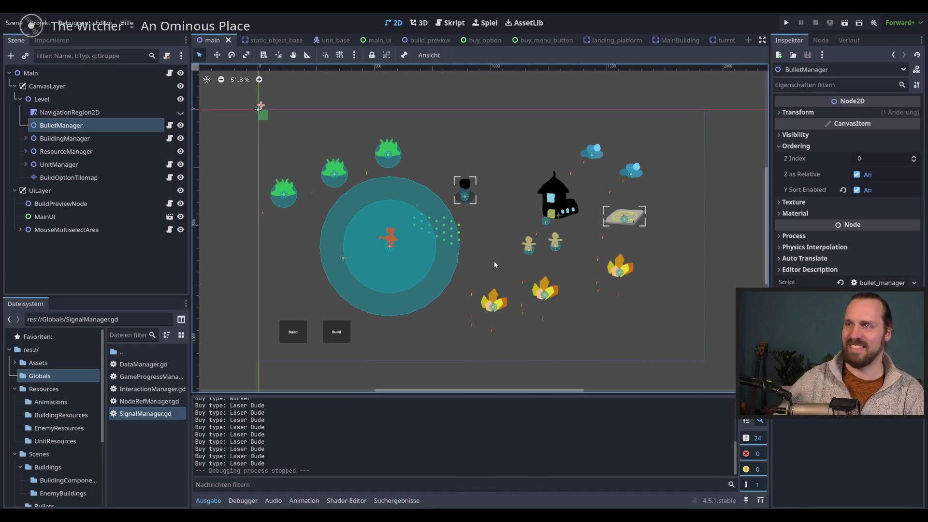